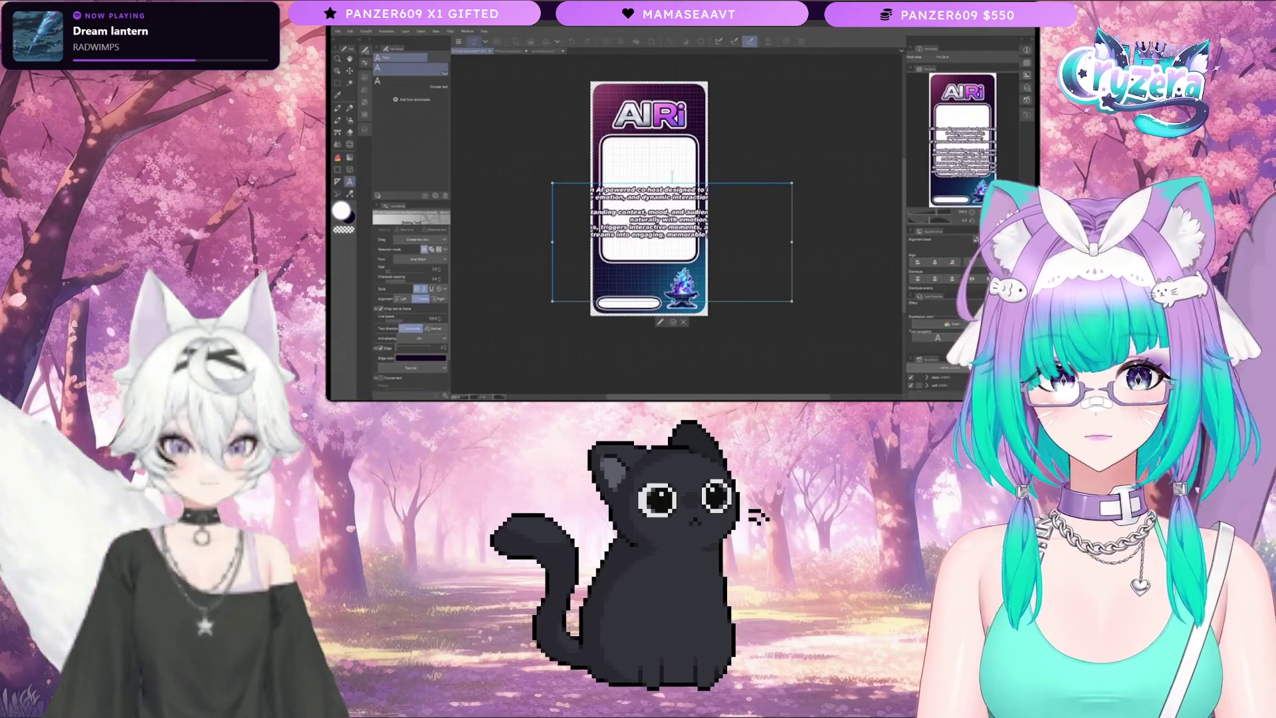
# Step: Edit the description wording and shift the text box left and up within the card
pyautogui.write('reacts')
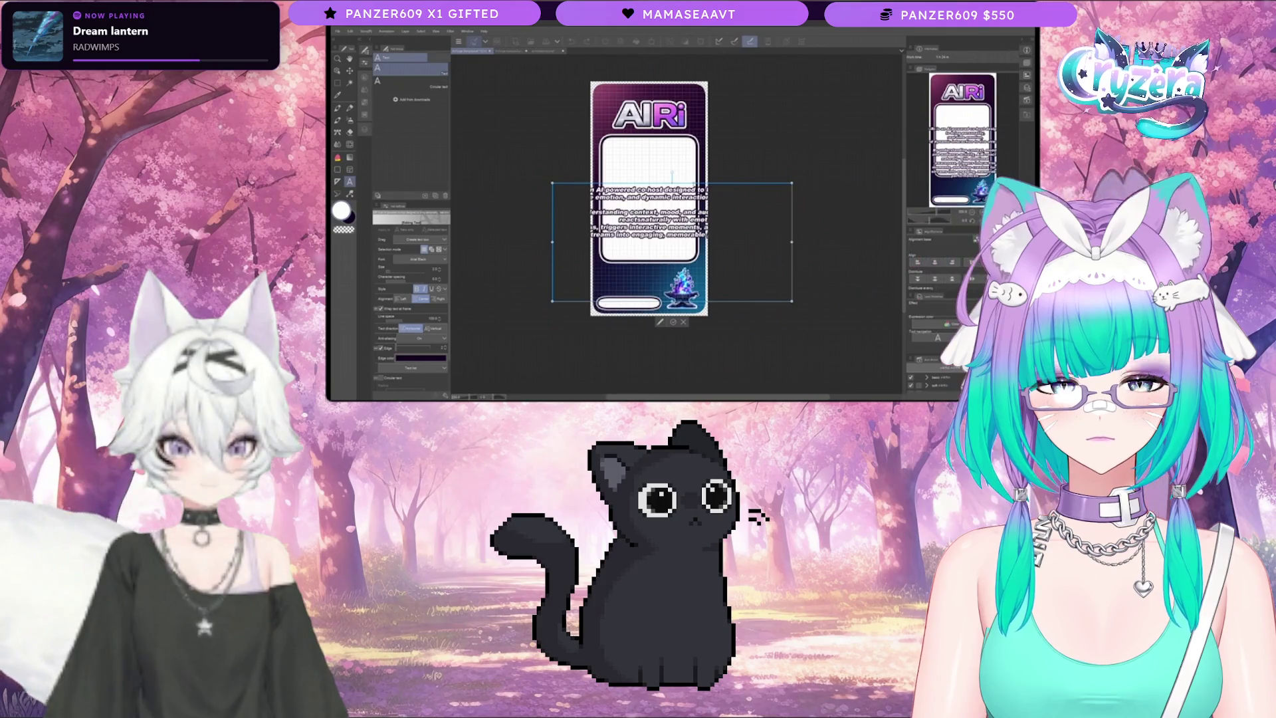
pyautogui.moveTo(695, 189)
pyautogui.mouseDown()
pyautogui.moveTo(662, 188)
pyautogui.moveTo(693, 188)
pyautogui.mouseUp()
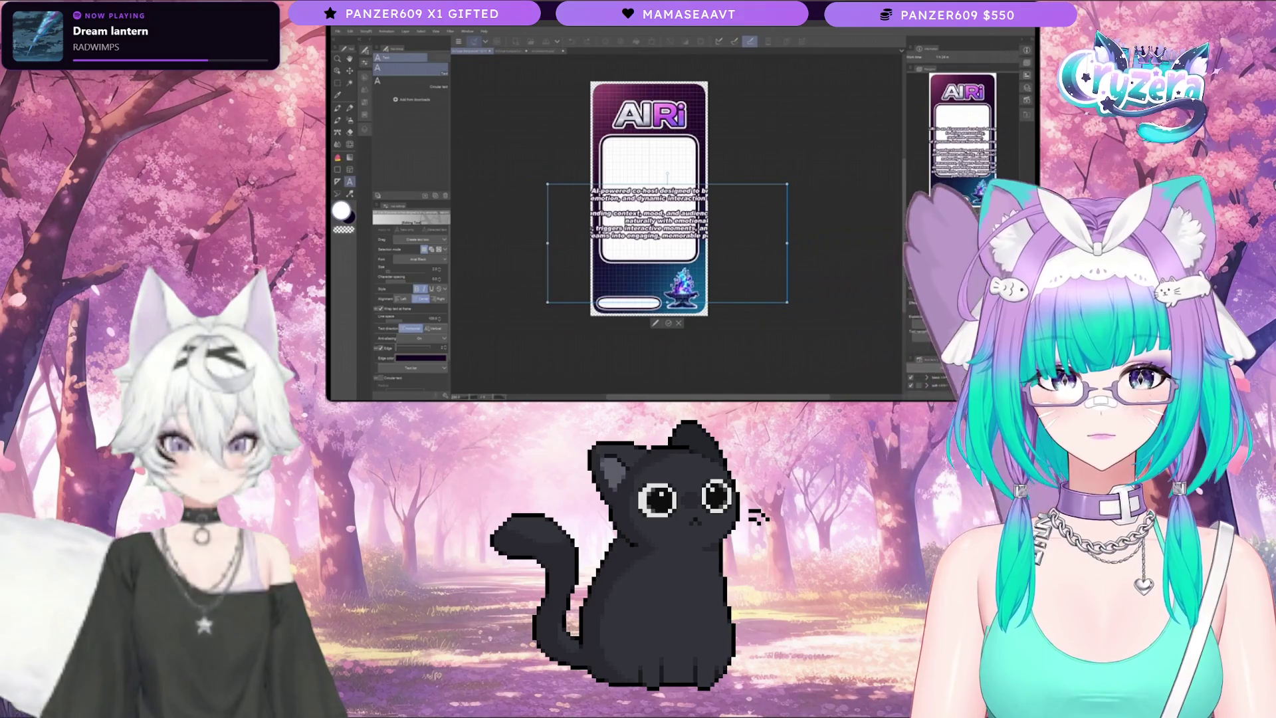
pyautogui.moveTo(693, 188); pyautogui.dragTo(737, 192)
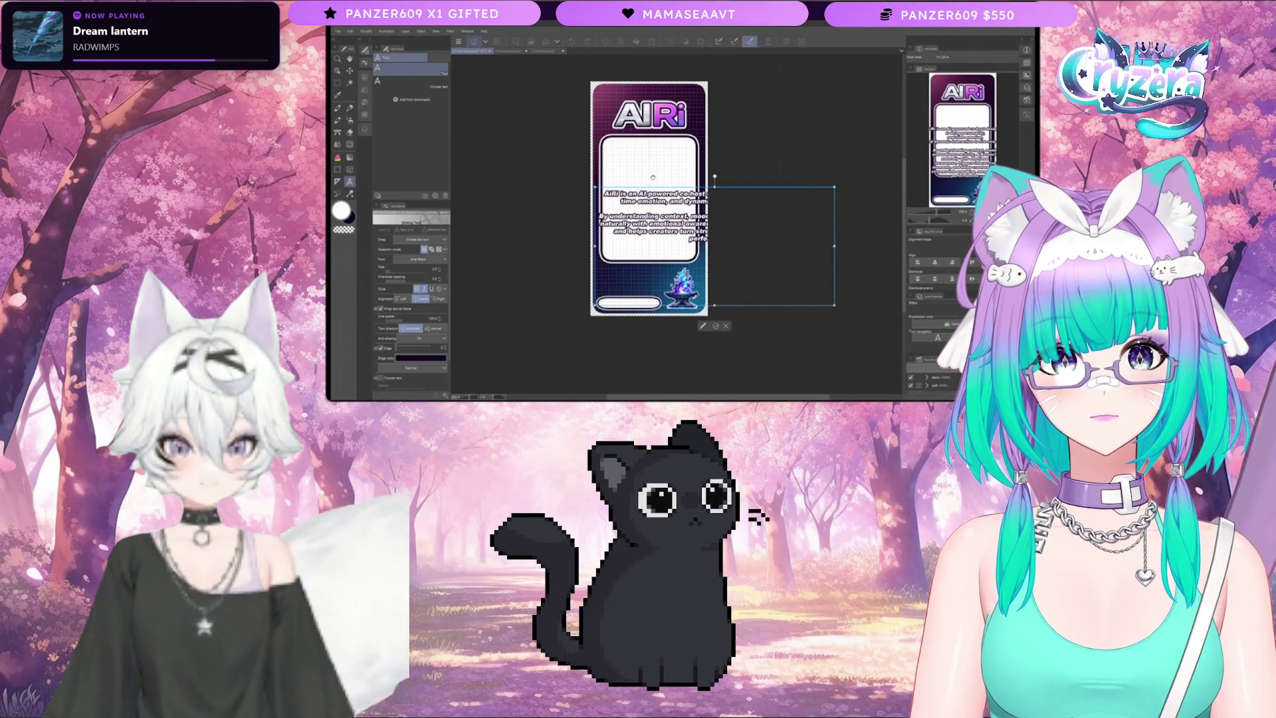
pyautogui.moveTo(653, 192)
pyautogui.mouseDown()
pyautogui.moveTo(514, 179)
pyautogui.moveTo(646, 199)
pyautogui.mouseUp()
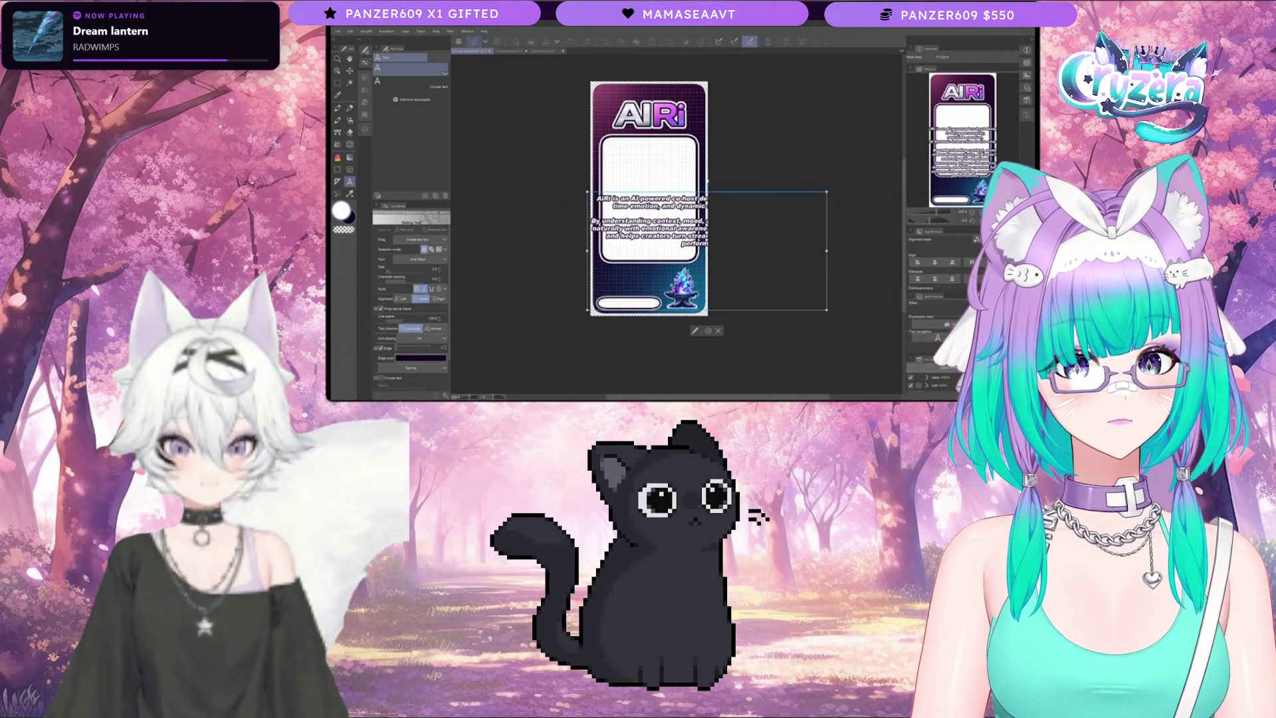
pyautogui.moveTo(672, 197); pyautogui.dragTo(637, 193)
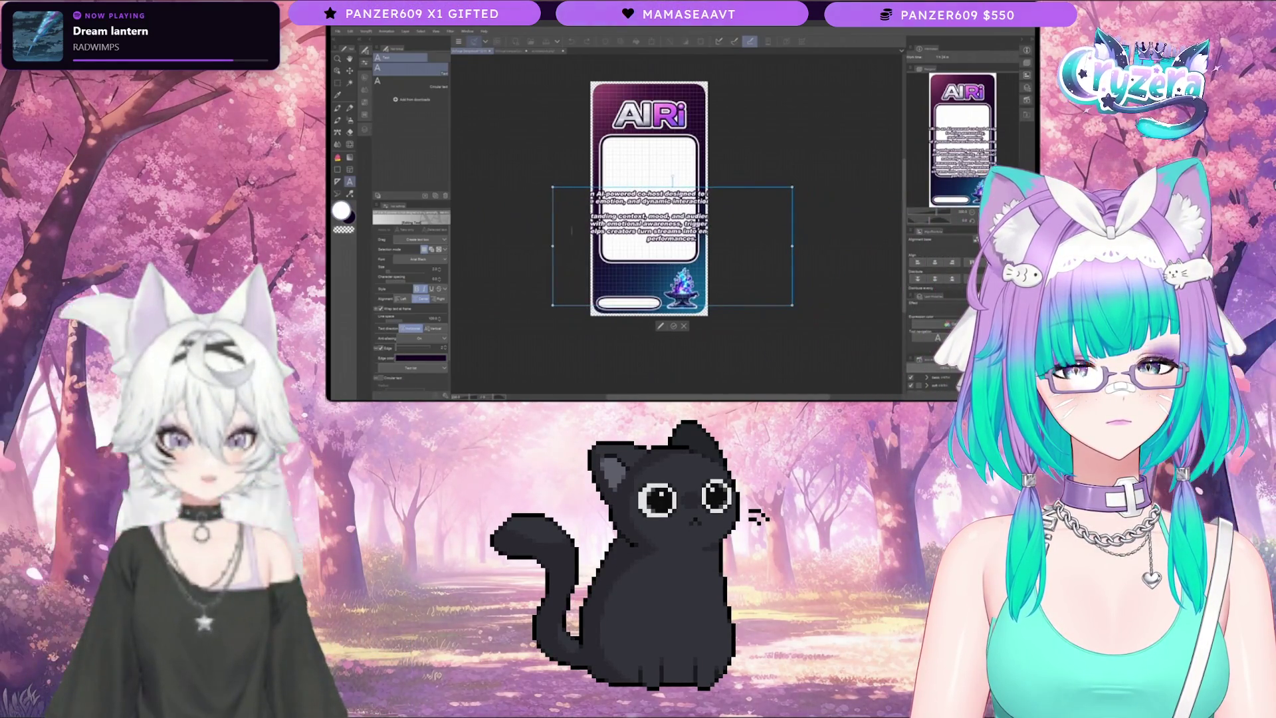
# Step: Restore the earlier paragraph wording, then narrow the text box and centre it in the white card
pyautogui.hotkey('ctrl', 'v')
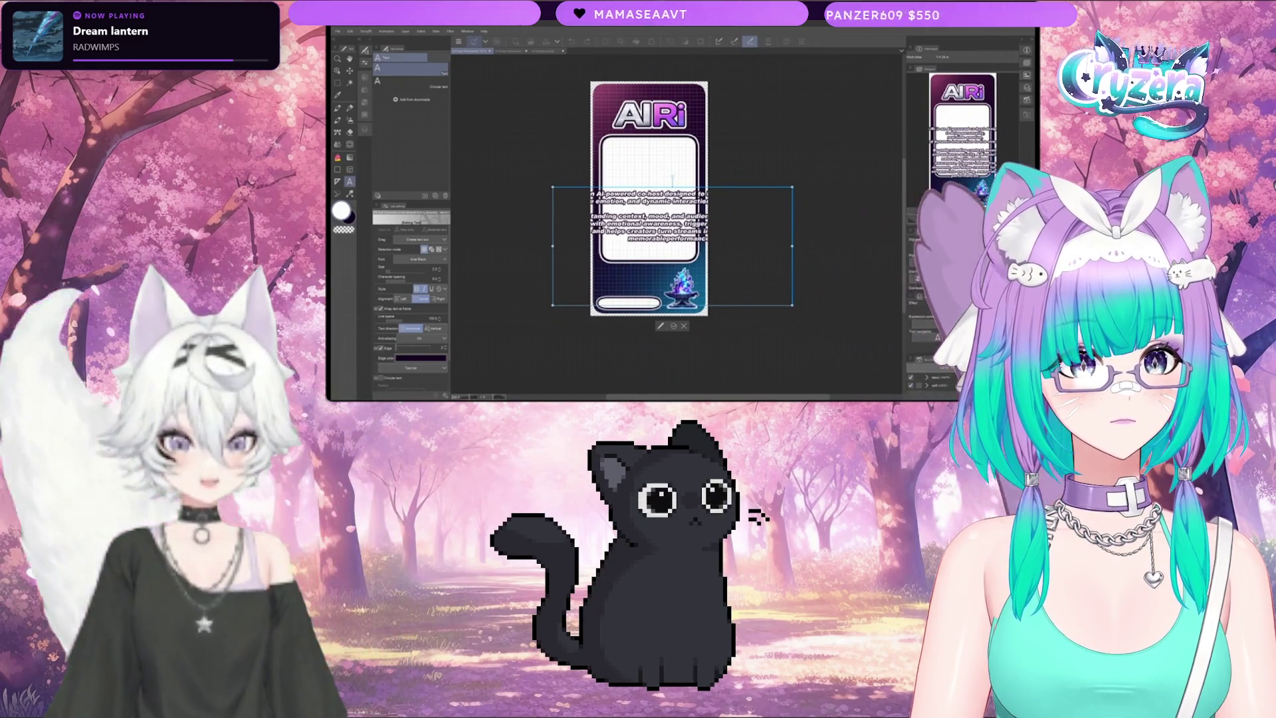
pyautogui.hotkey('ctrl', 'z')
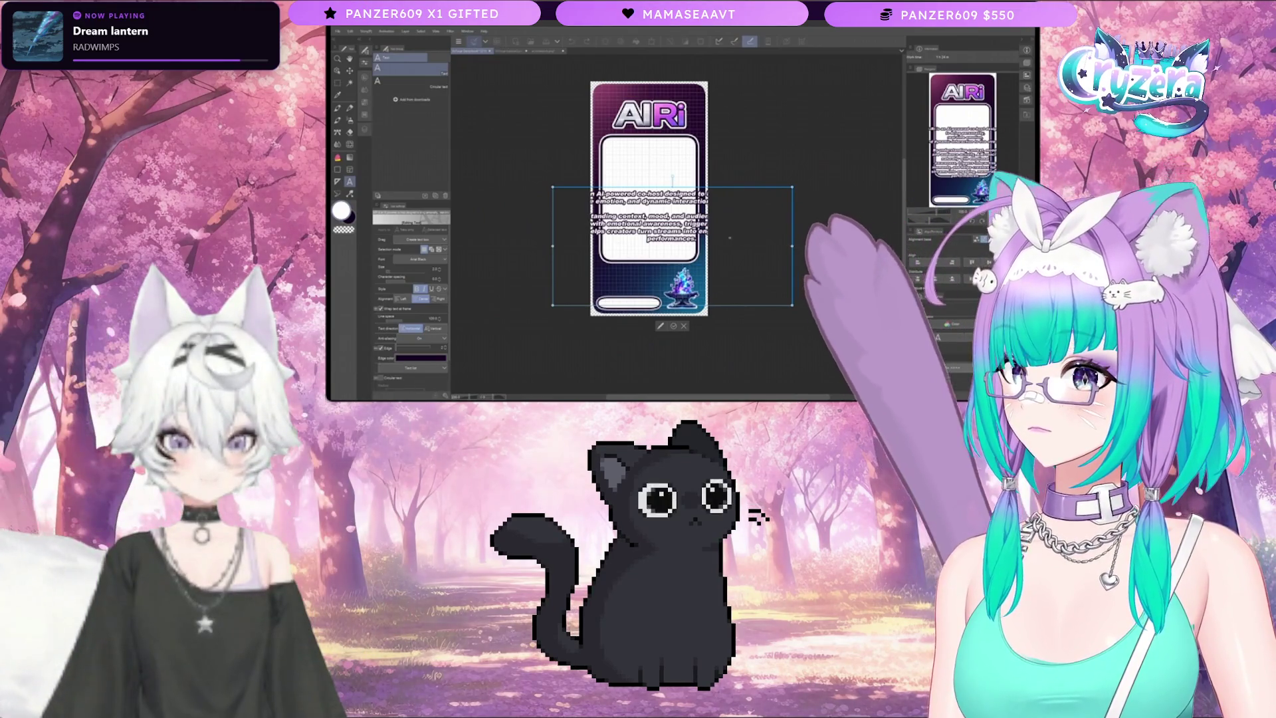
pyautogui.moveTo(793, 246); pyautogui.dragTo(676, 246)
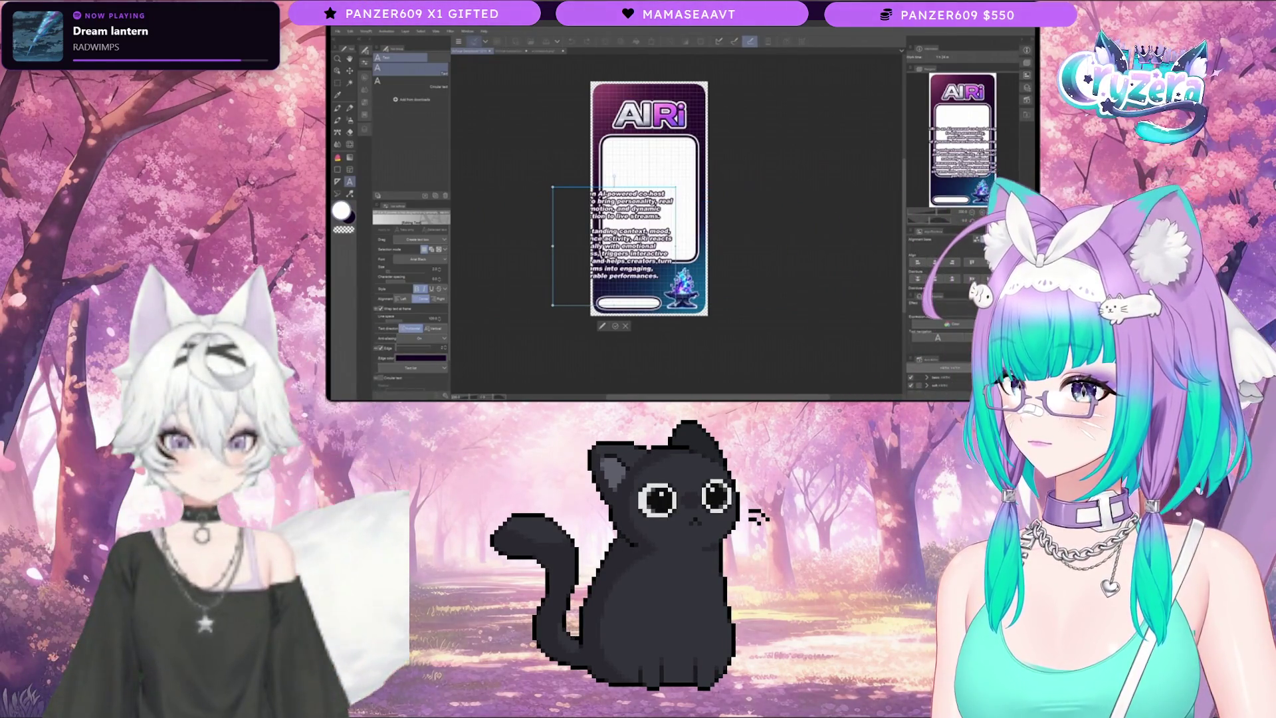
pyautogui.moveTo(572, 238); pyautogui.dragTo(617, 194)
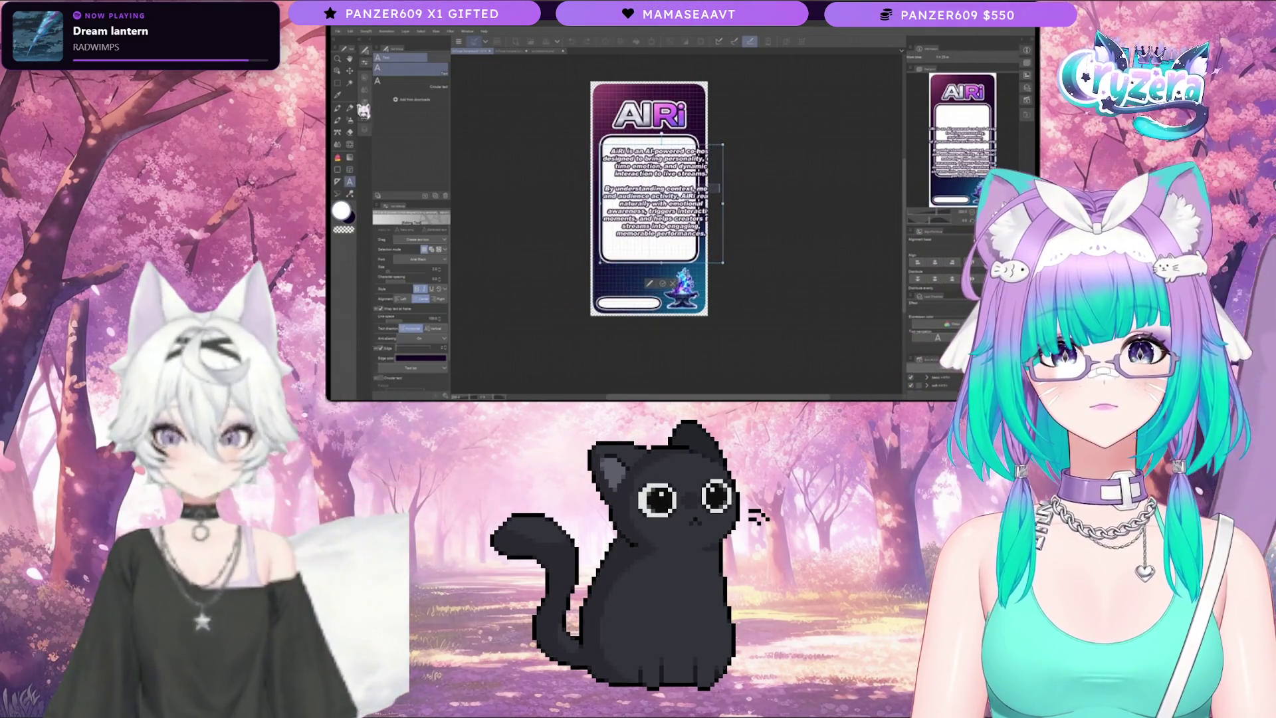
# Step: Narrow the description box further and extend it down so 'memorable performances.' fits inside
pyautogui.click(339, 72)
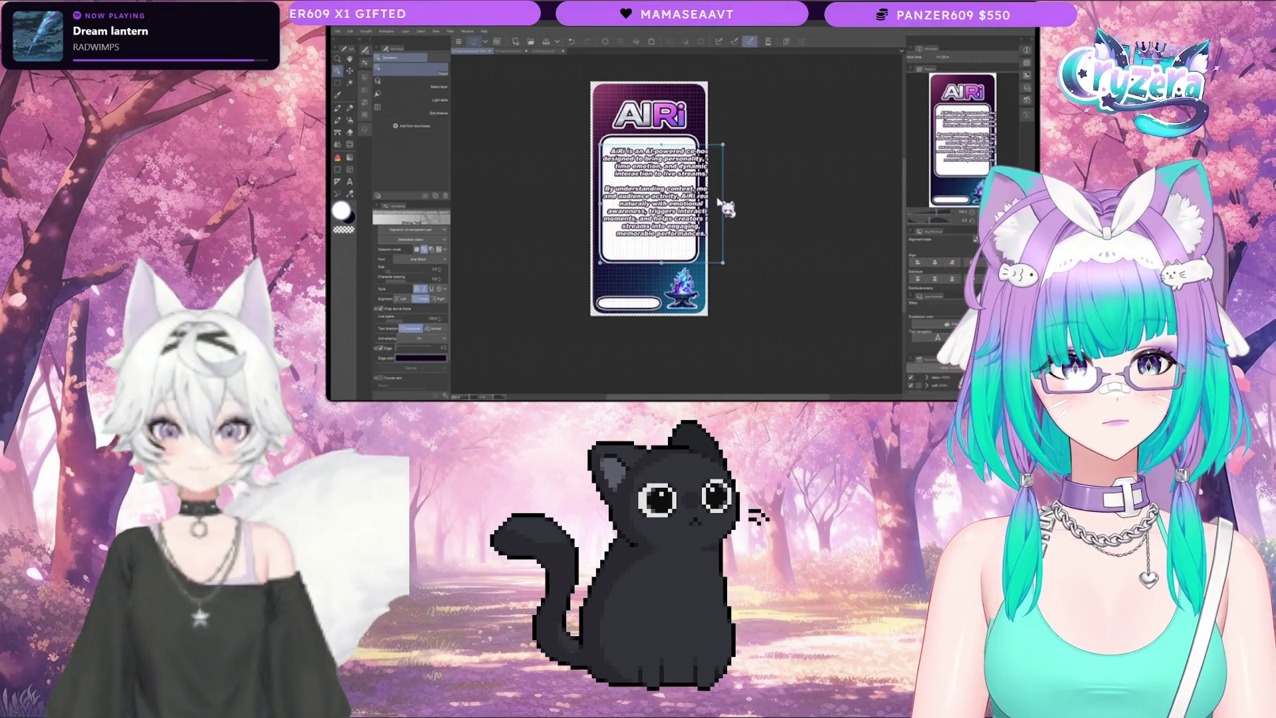
pyautogui.moveTo(722, 203); pyautogui.dragTo(678, 215)
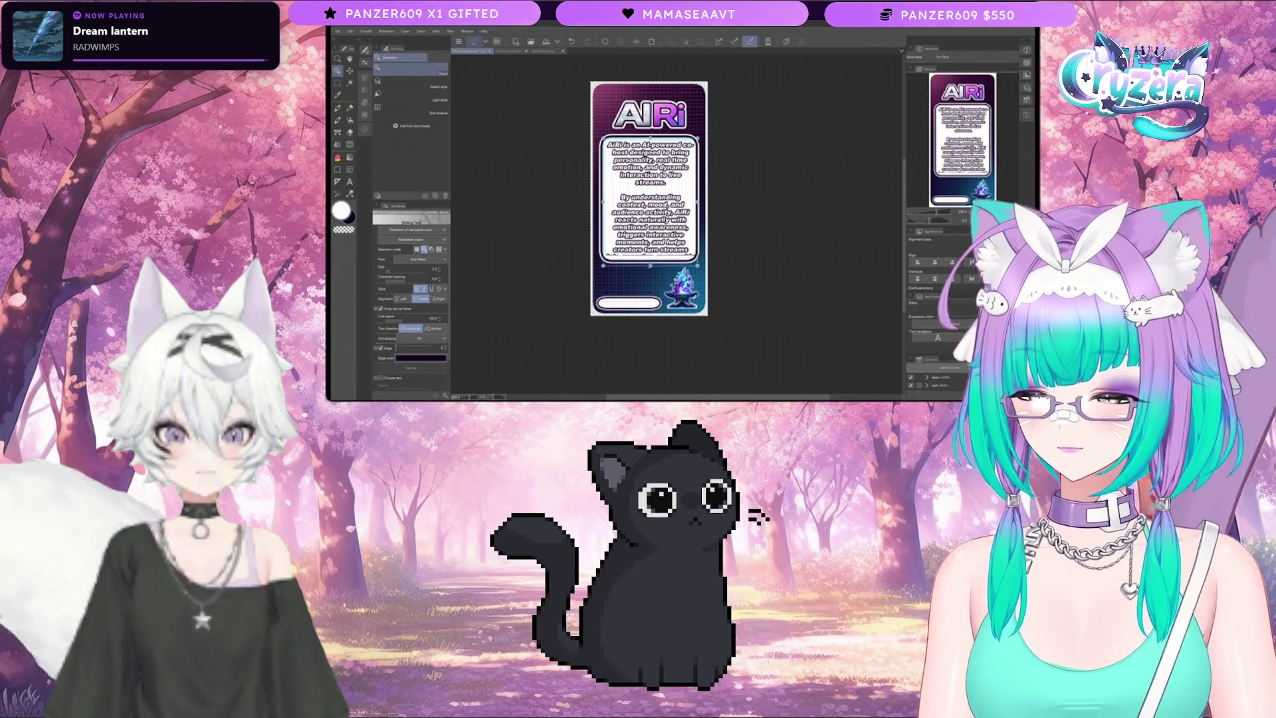
pyautogui.moveTo(667, 256)
pyautogui.mouseDown()
pyautogui.moveTo(667, 267)
pyautogui.moveTo(672, 256)
pyautogui.mouseUp()
pyautogui.write('into engaging, memorable performances.')
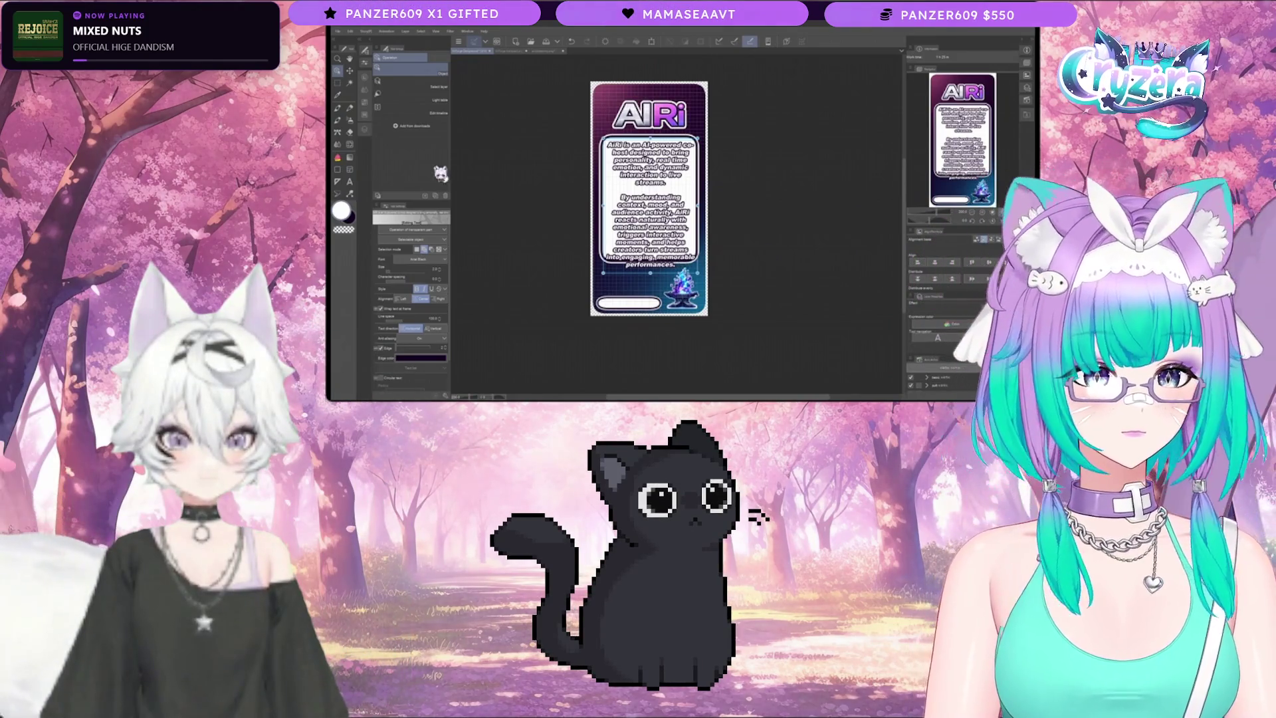
# Step: With the Pen tool active, select the layer above the folder and add a new empty layer
pyautogui.click(338, 108)
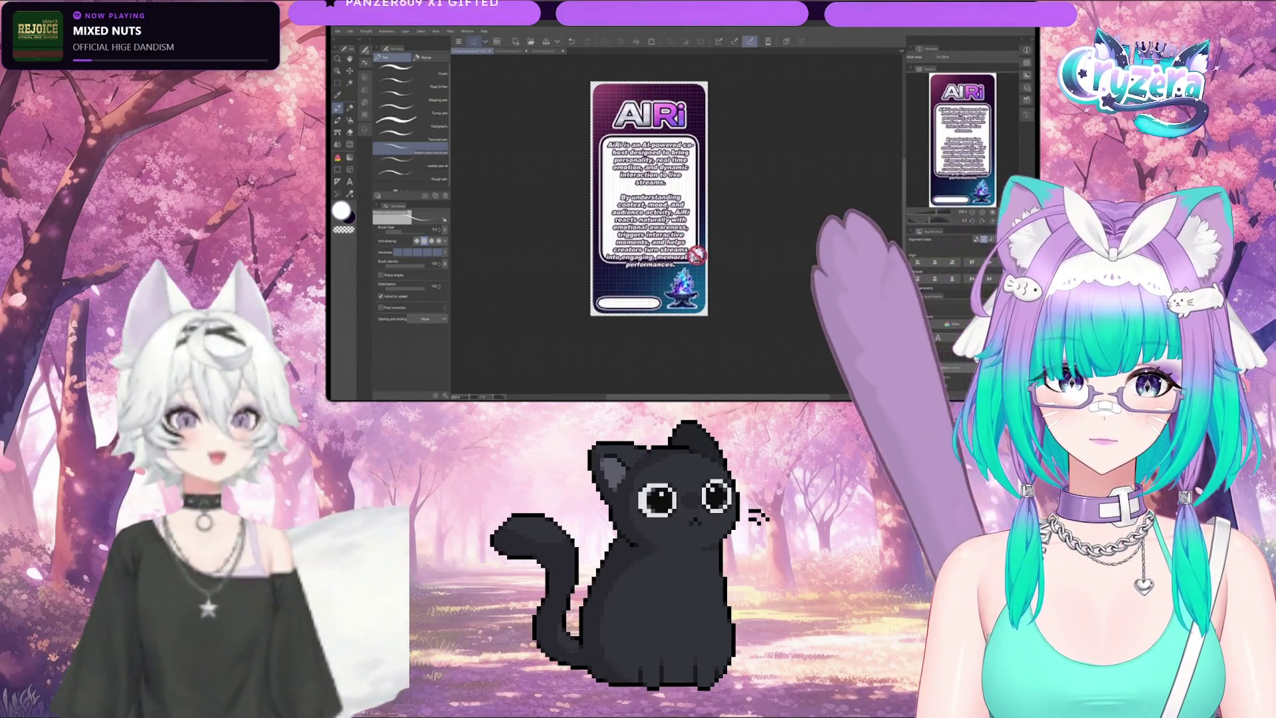
pyautogui.scroll(1, 699, 250)
pyautogui.scroll(1, 697, 255)
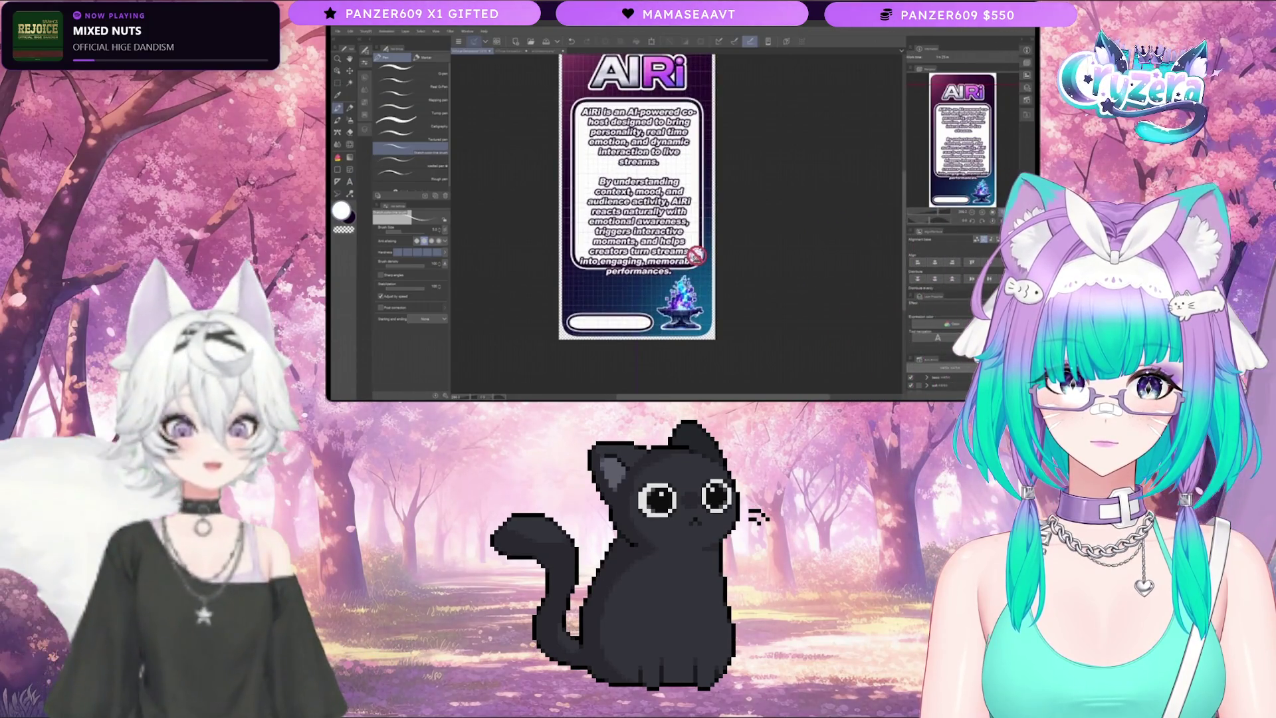
pyautogui.scroll(-1, 696, 255)
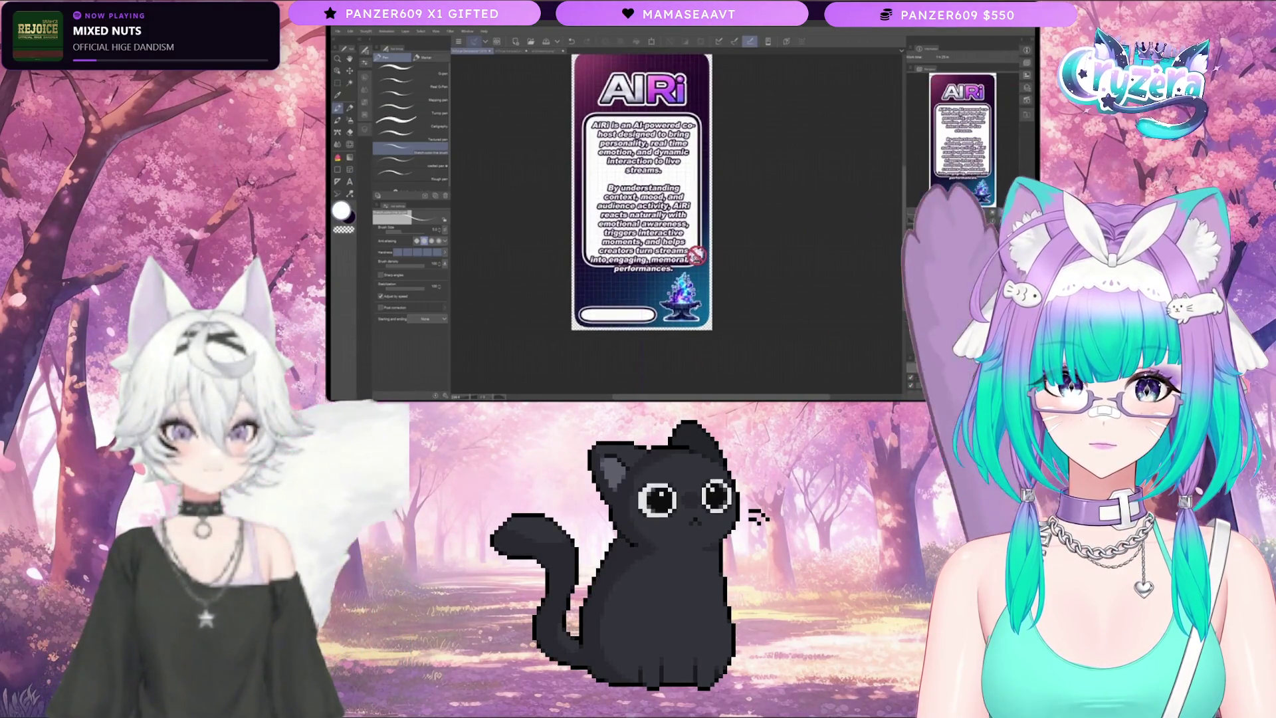
pyautogui.scroll(-1, 696, 255)
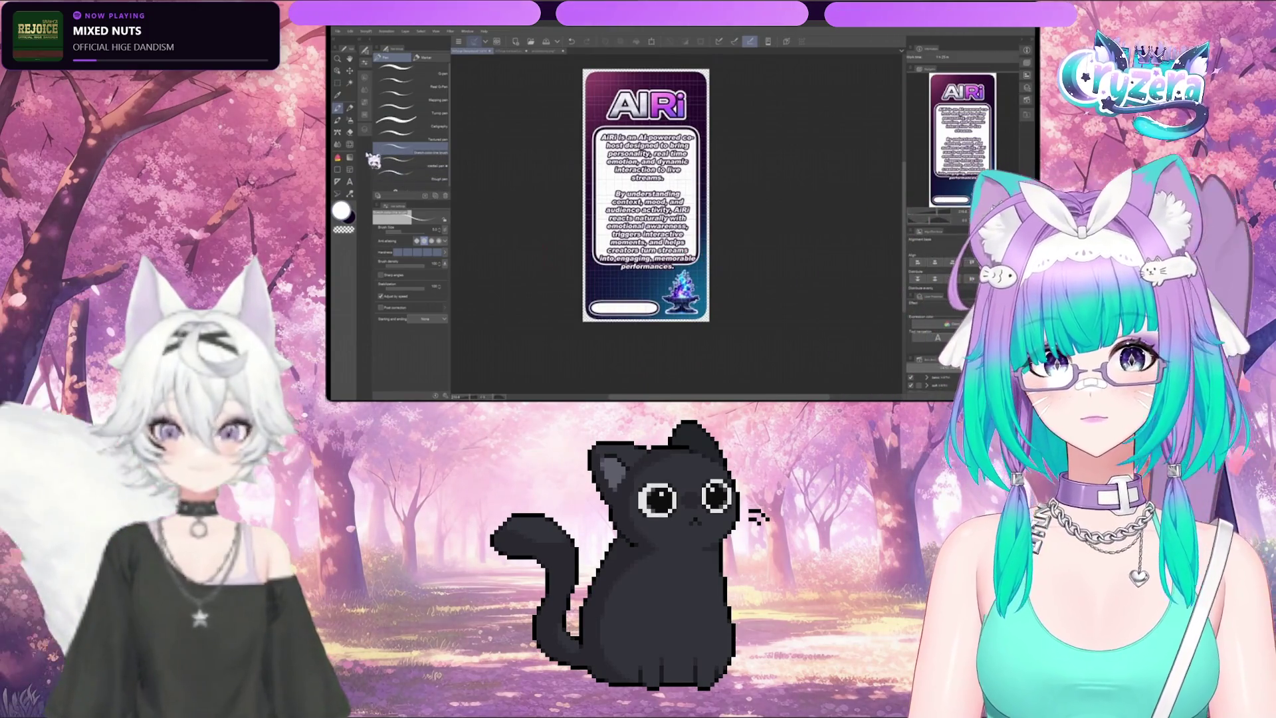
pyautogui.press('F7')
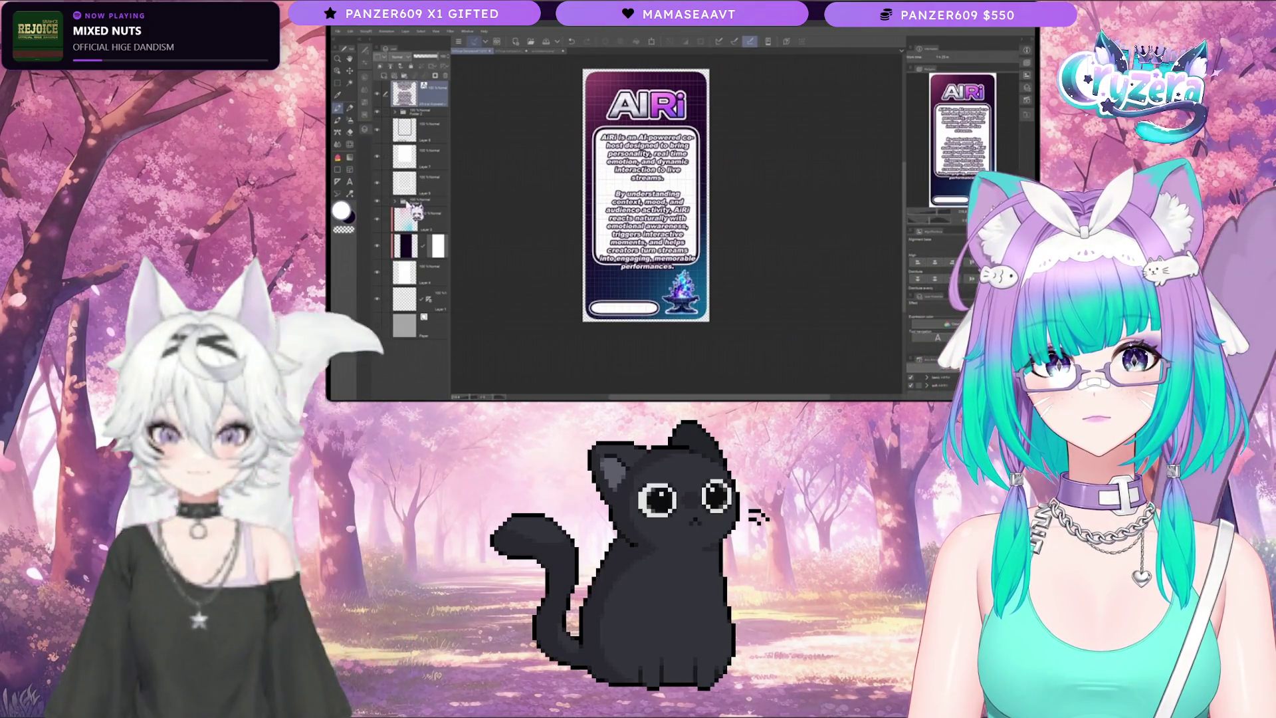
pyautogui.click(408, 203)
pyautogui.click(406, 182)
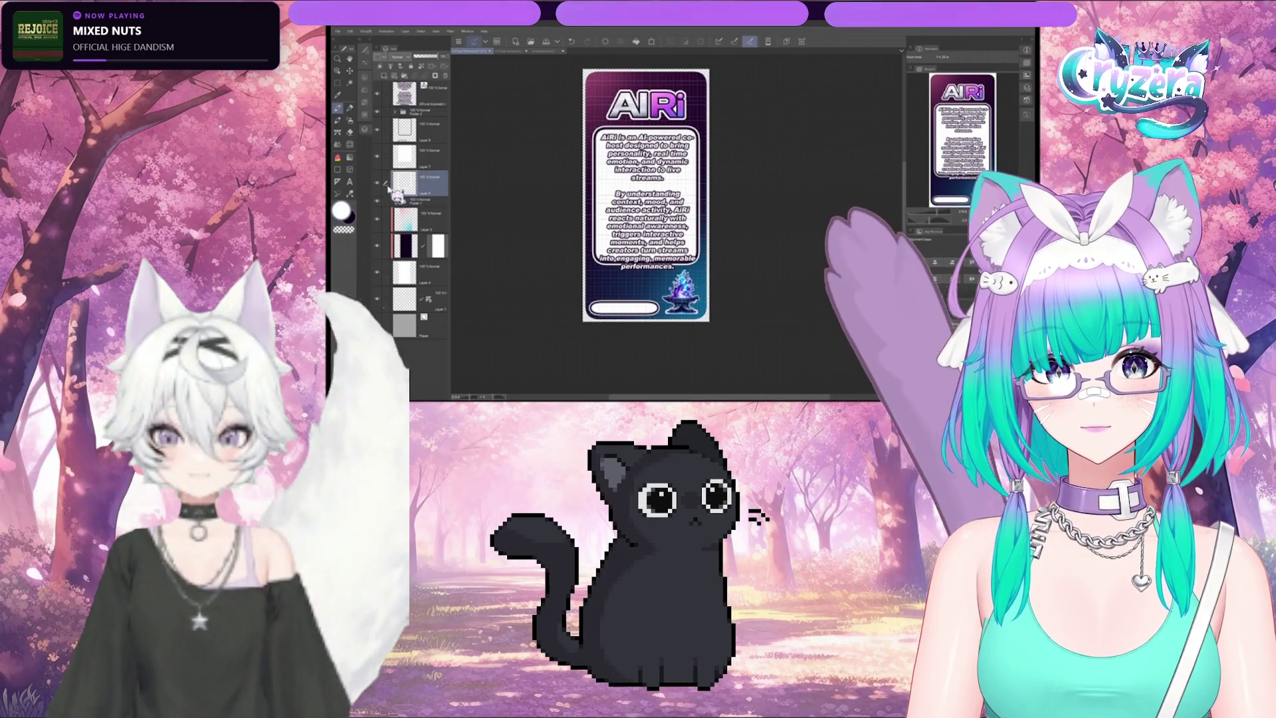
pyautogui.click(338, 170)
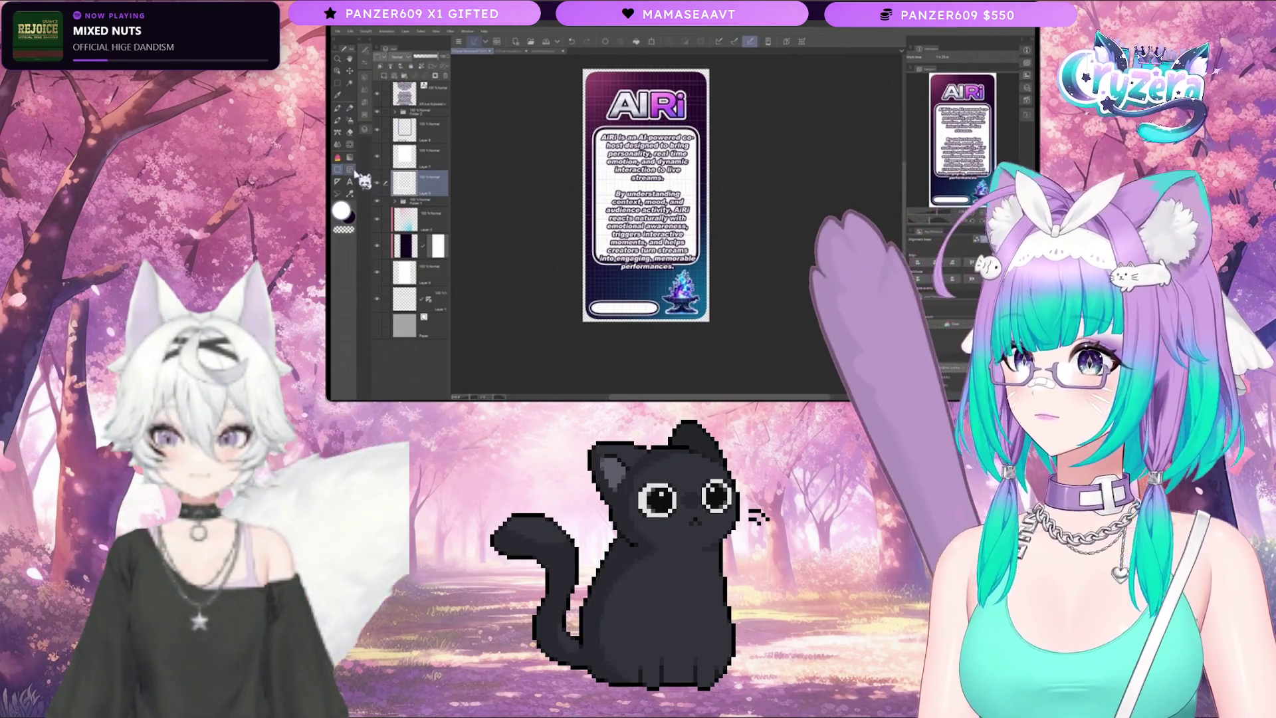
pyautogui.hotkey('ctrl', 'shift', 'n')
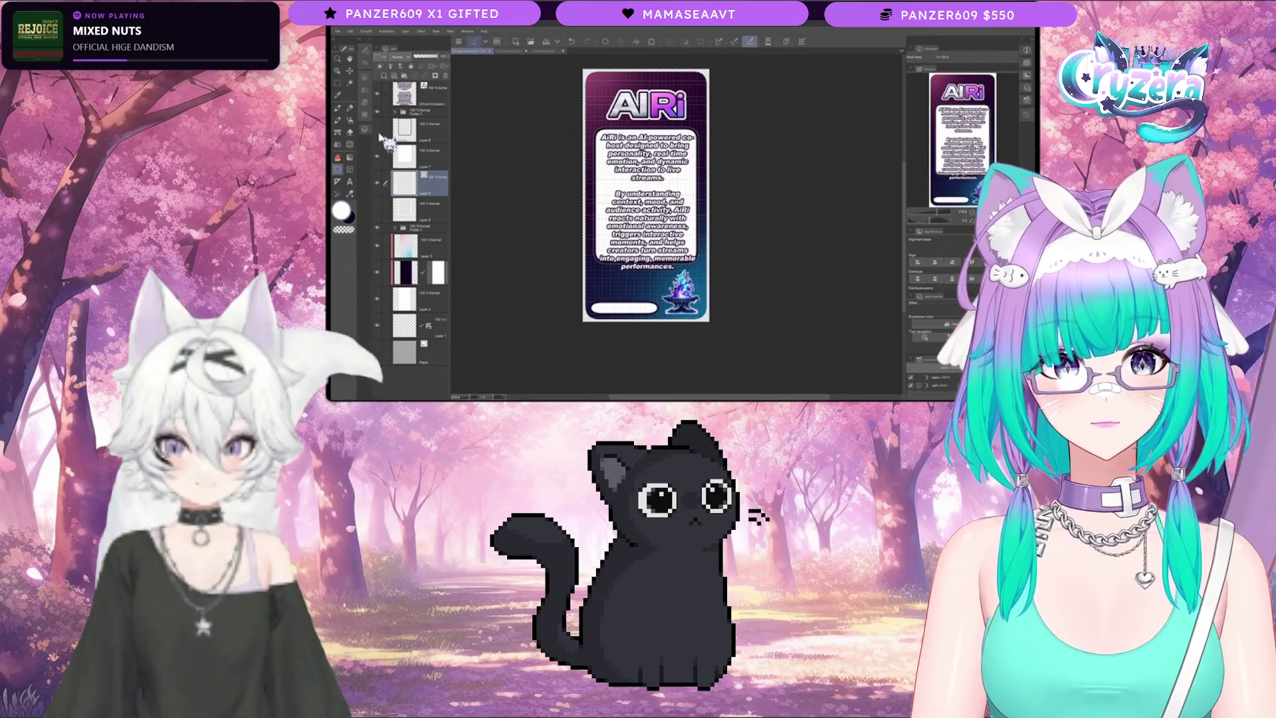
# Step: Reorder the layers, raising the character-thumbnail layer, and choose the Rectangle figure tool
pyautogui.moveTo(387, 152)
pyautogui.mouseDown()
pyautogui.moveTo(412, 195)
pyautogui.moveTo(359, 181)
pyautogui.moveTo(351, 191)
pyautogui.mouseUp()
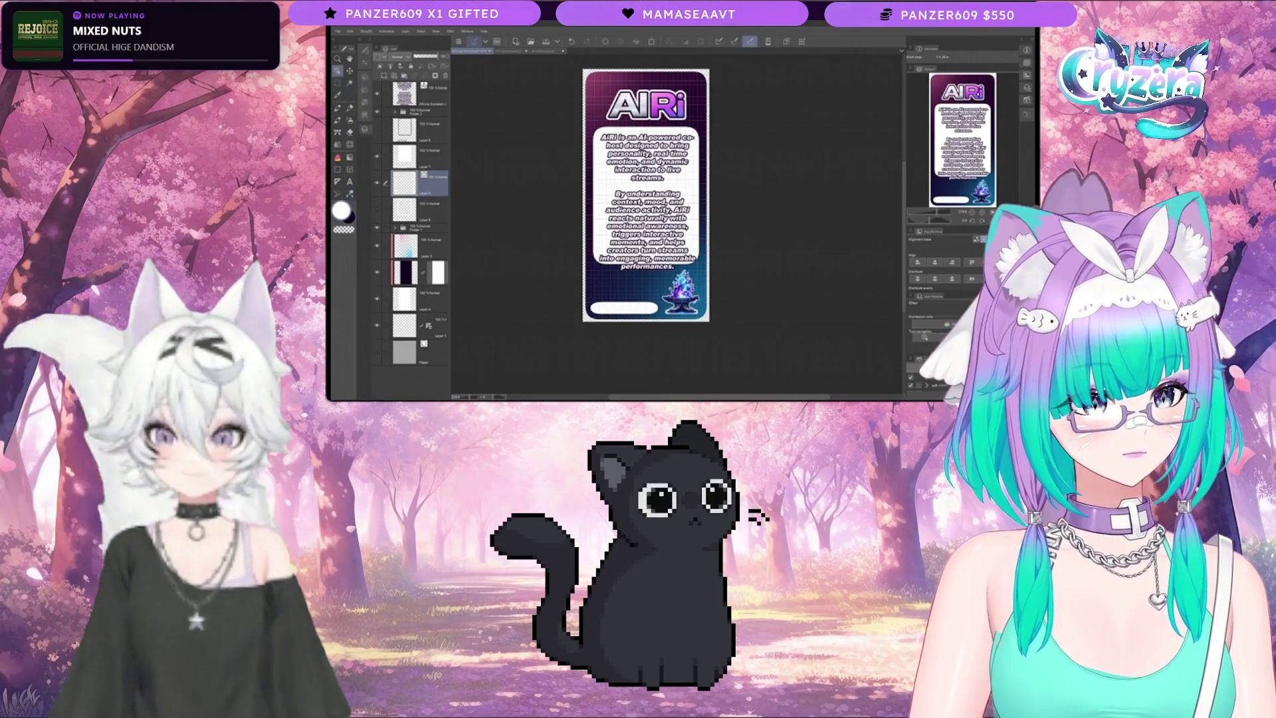
pyautogui.click(655, 278)
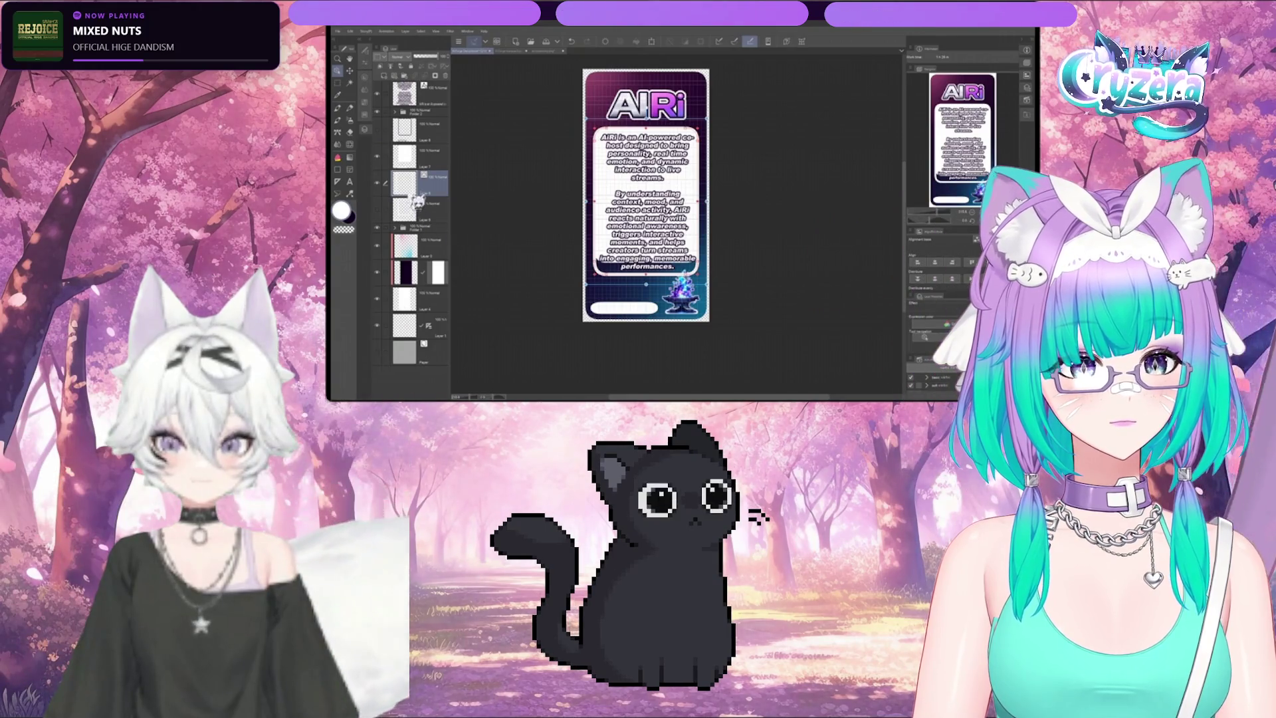
pyautogui.moveTo(405, 210)
pyautogui.mouseDown()
pyautogui.moveTo(405, 158)
pyautogui.moveTo(382, 158)
pyautogui.mouseUp()
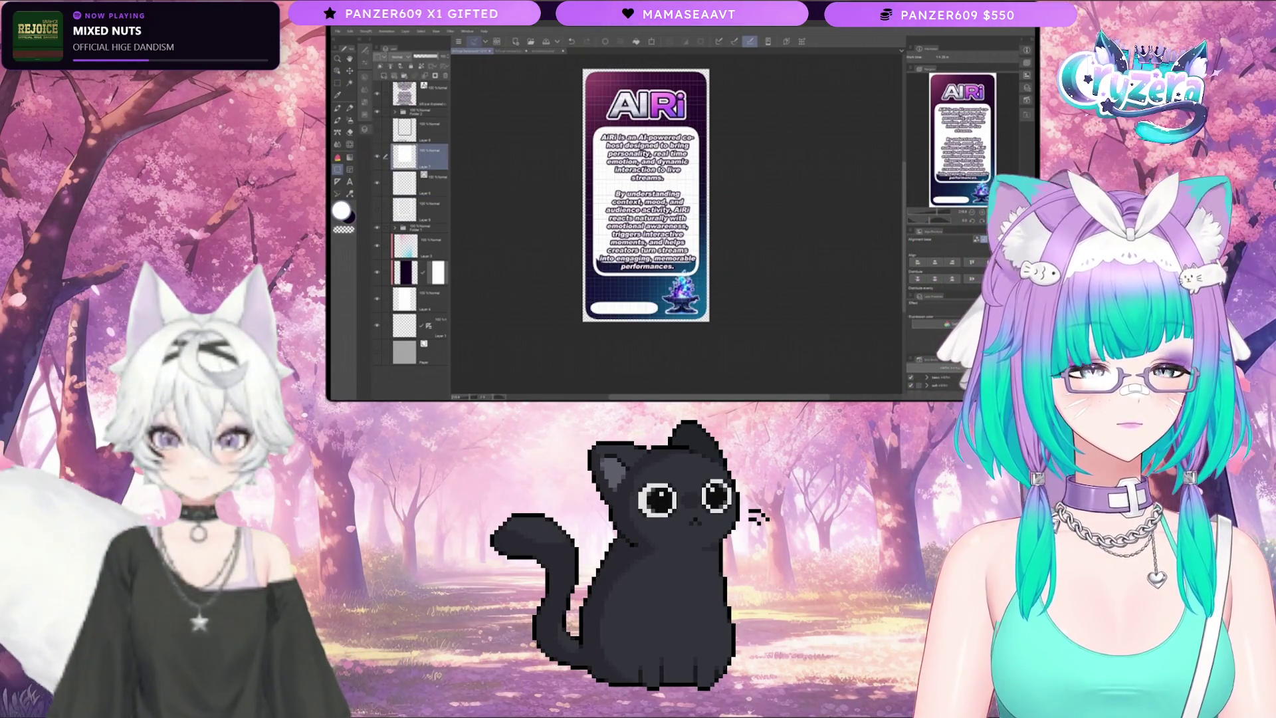
pyautogui.press('u')
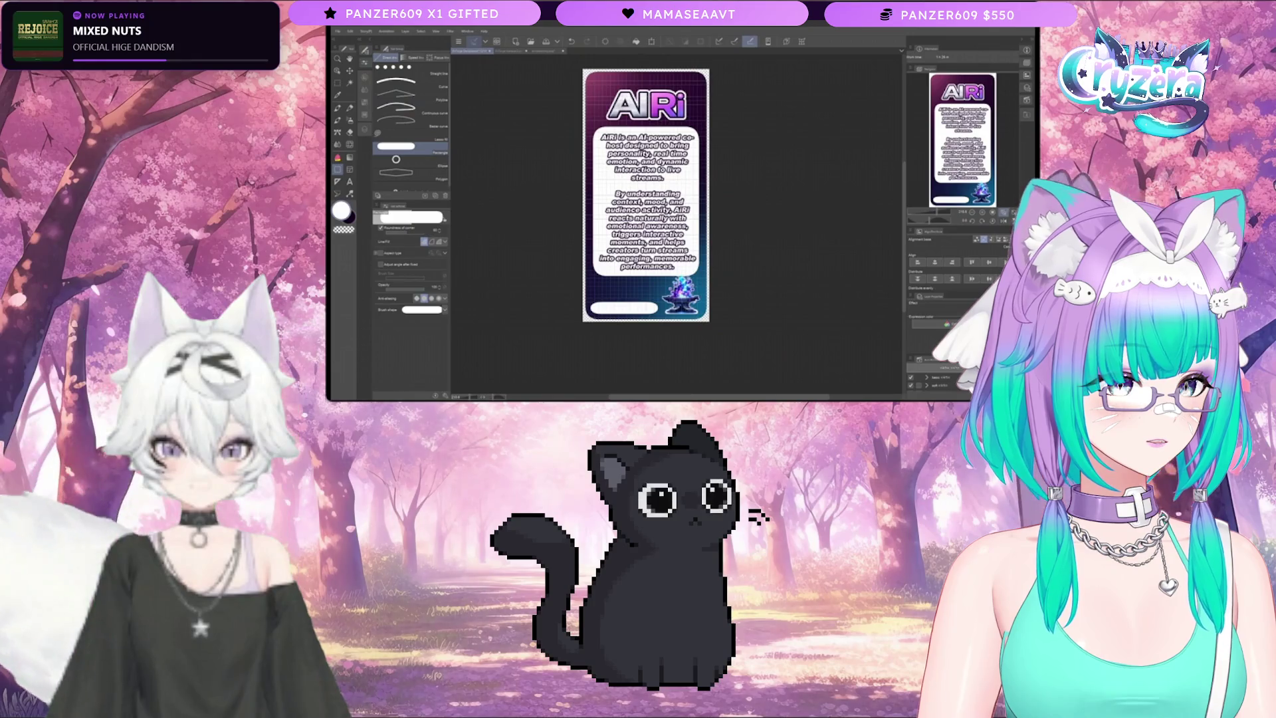
# Step: Reopen the Layer panel and duplicate a layer by dragging it within the stack
pyautogui.scroll(3, 626, 257)
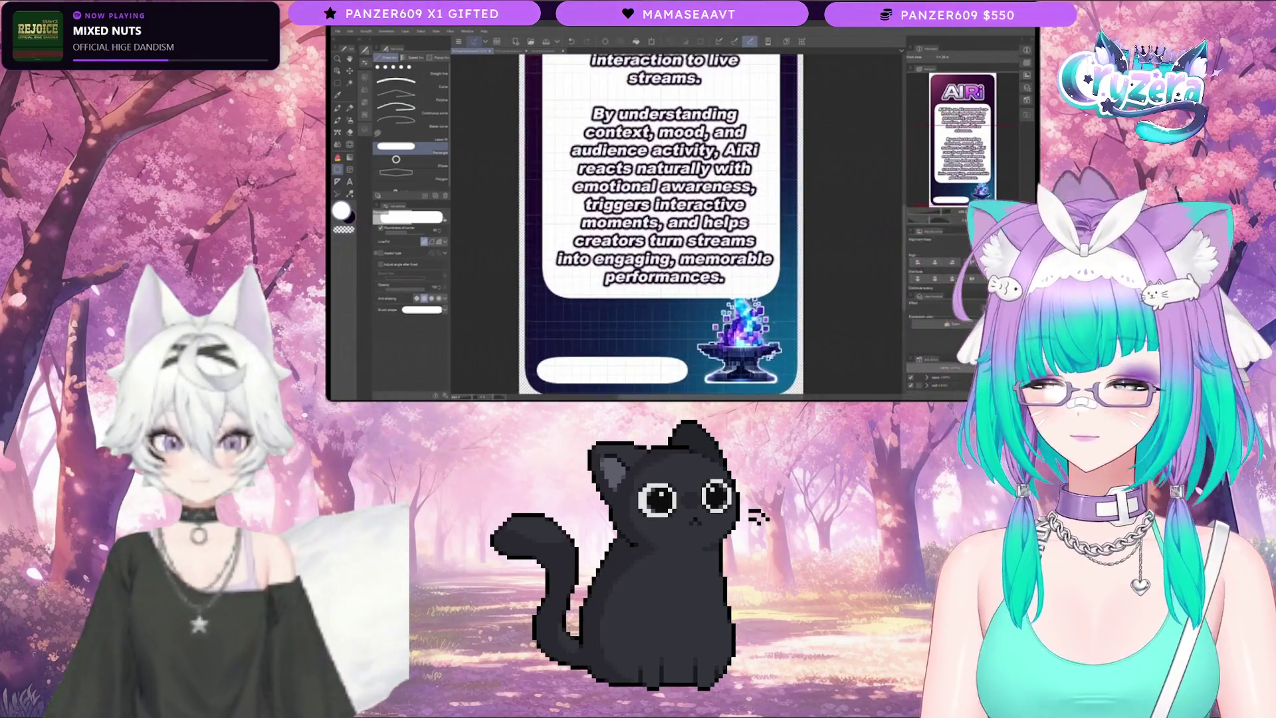
pyautogui.scroll(-2, 648, 199)
pyautogui.scroll(2, 650, 212)
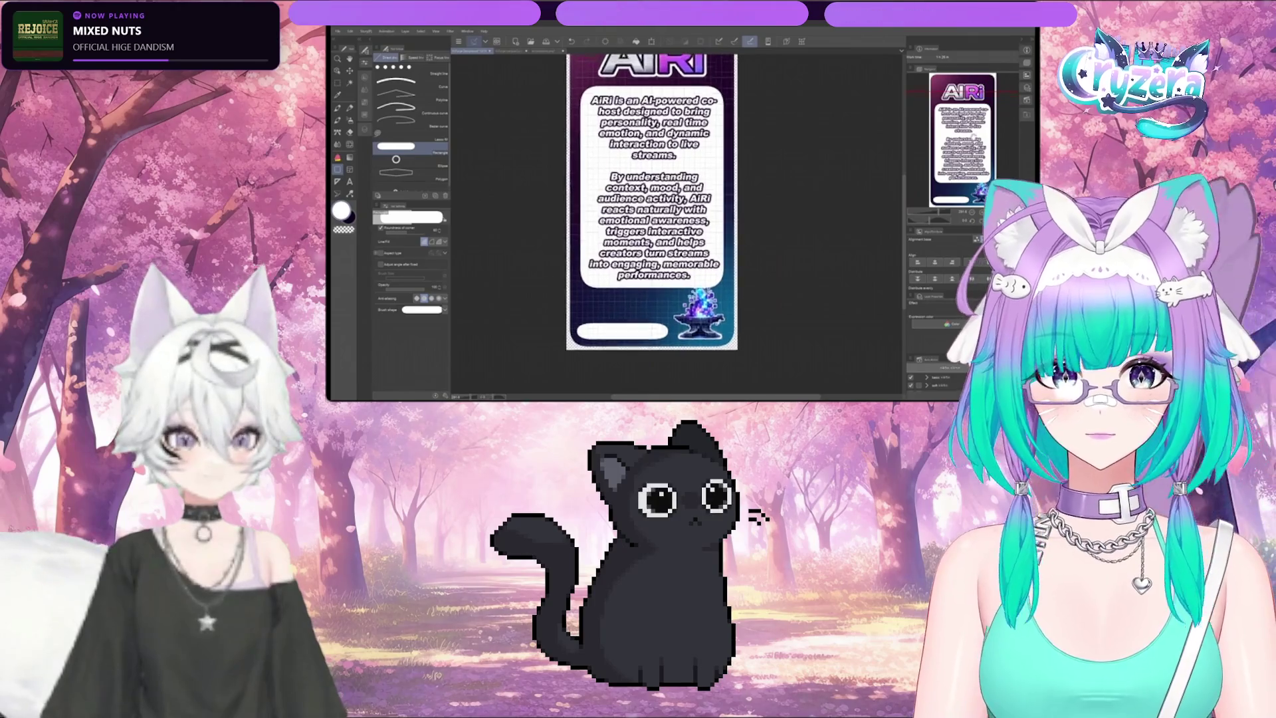
pyautogui.scroll(-1, 648, 213)
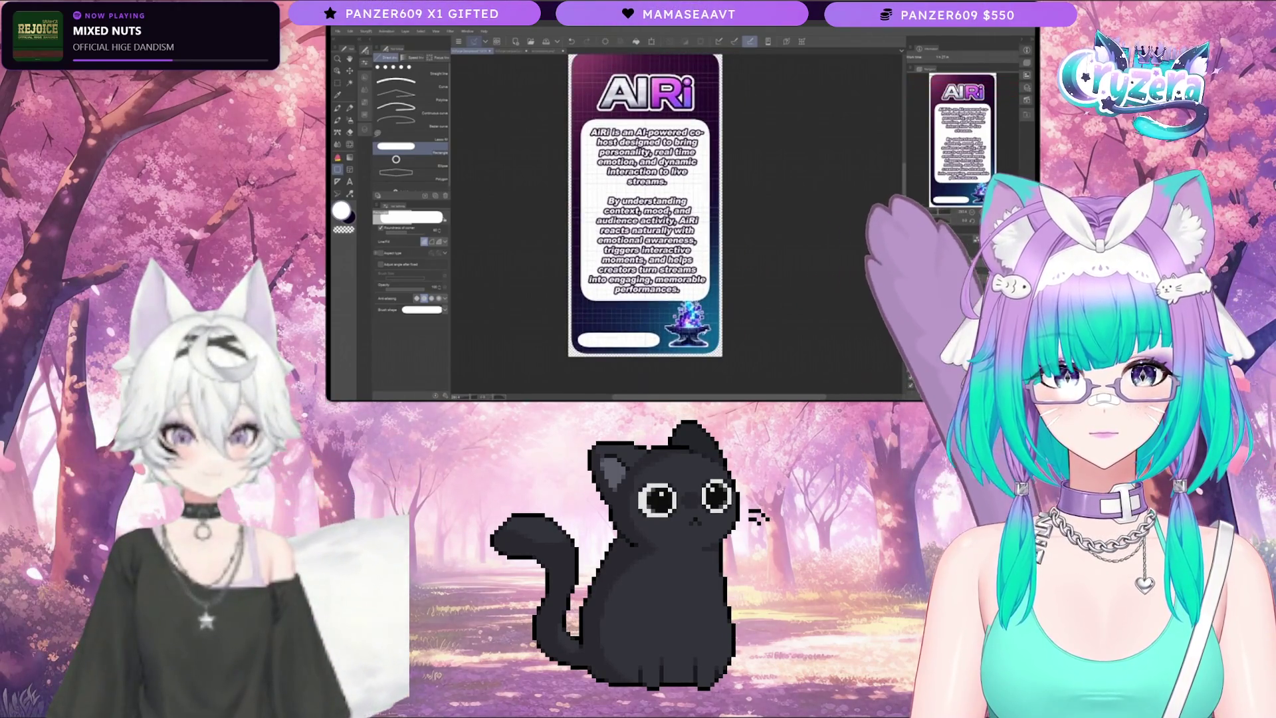
pyautogui.press('F7')
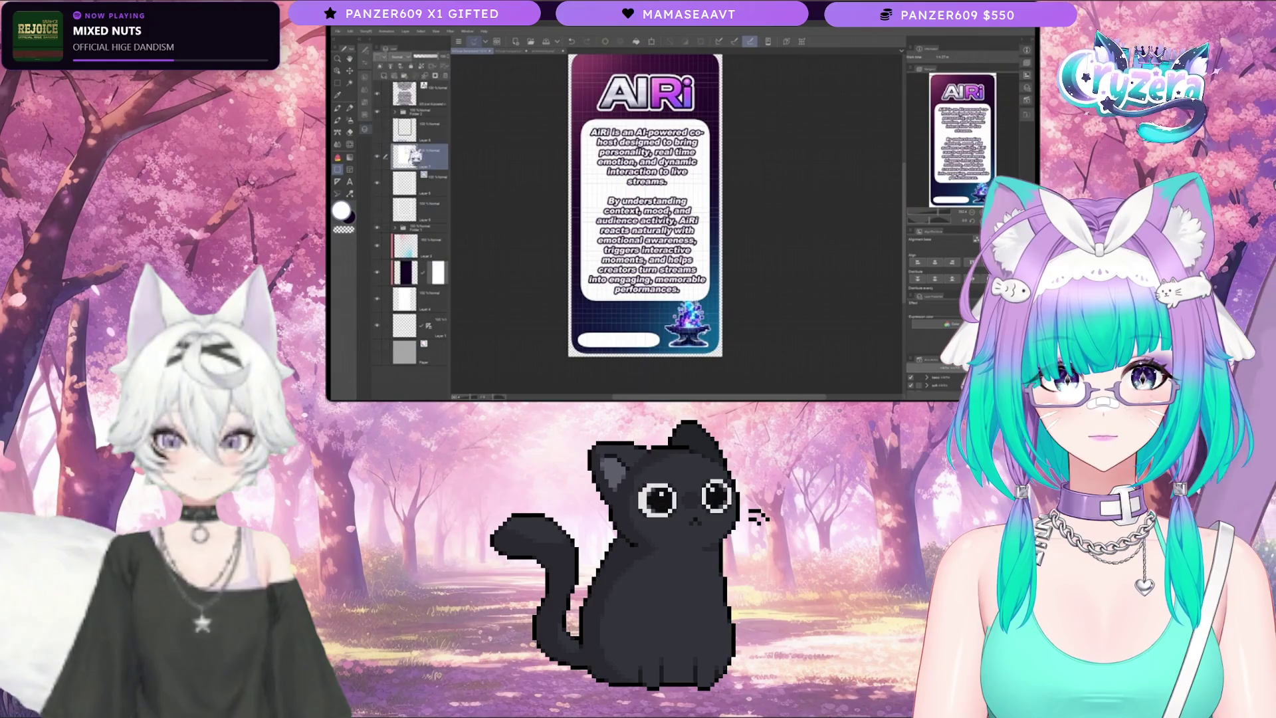
pyautogui.moveTo(389, 135); pyautogui.dragTo(392, 133)
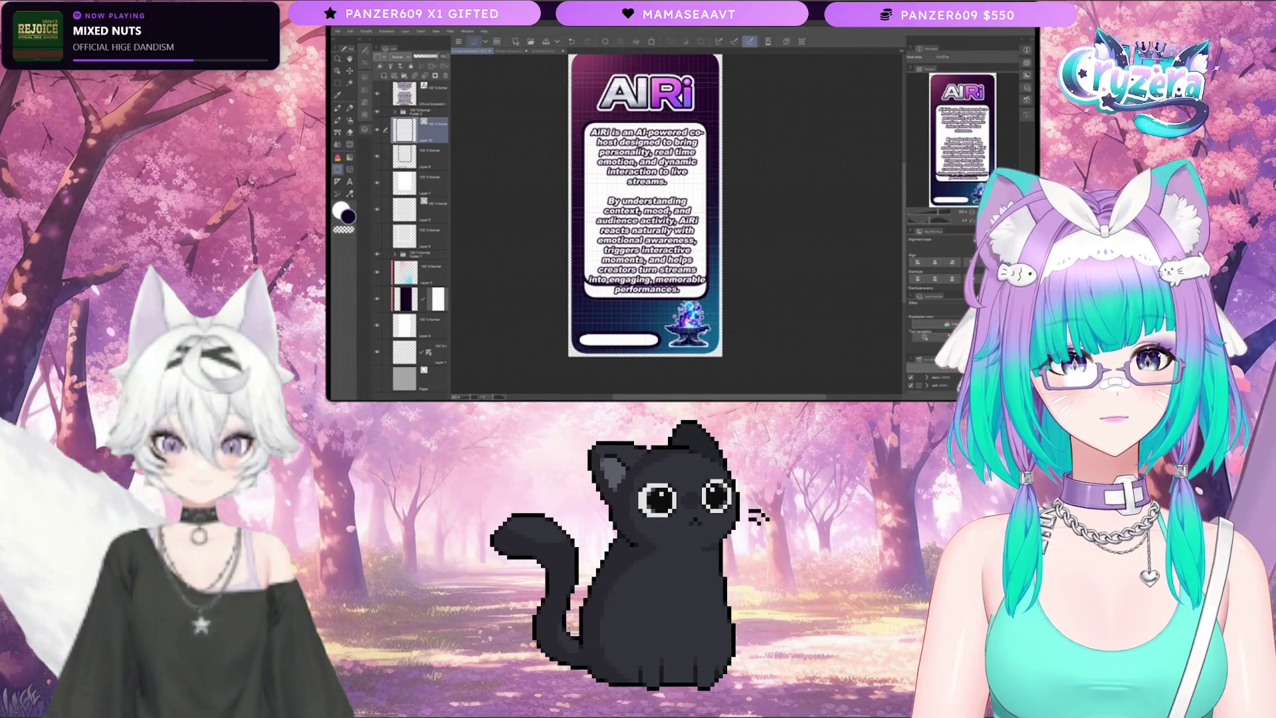
# Step: Raise the text box layer to the top of the stack and nudge it slightly left
pyautogui.click(412, 156)
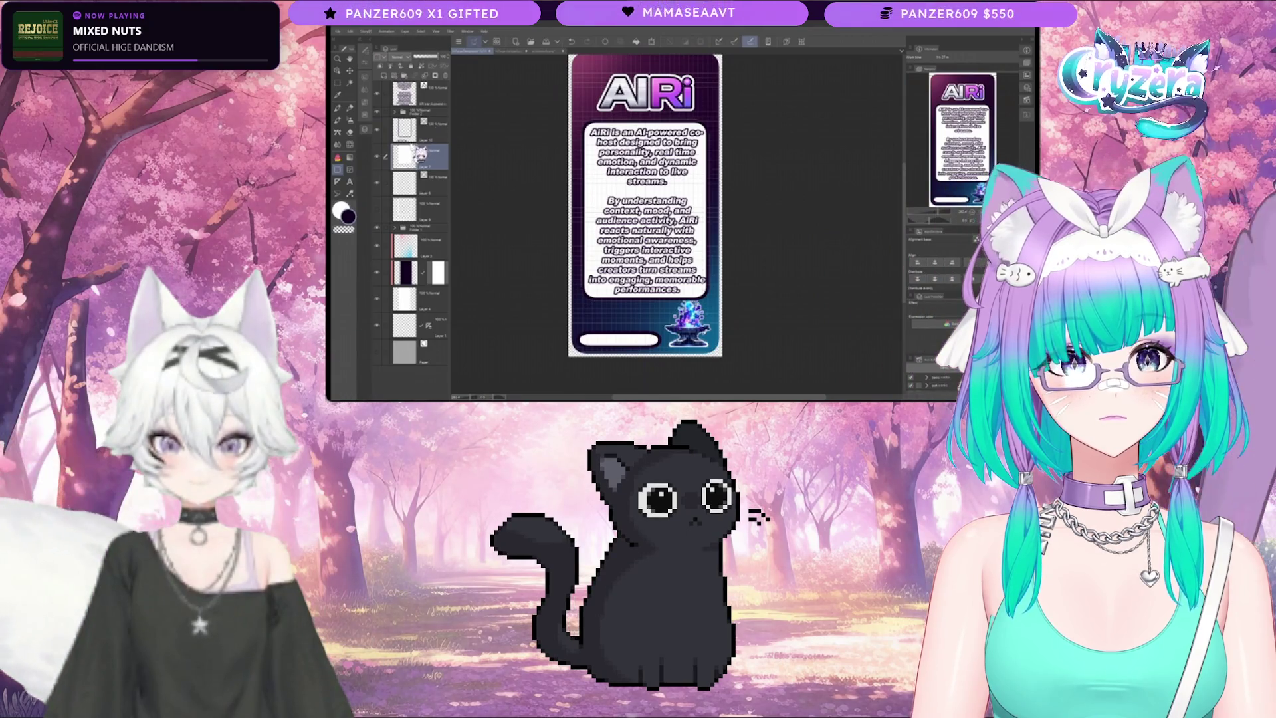
pyautogui.moveTo(412, 149)
pyautogui.mouseDown()
pyautogui.moveTo(396, 119)
pyautogui.moveTo(406, 94)
pyautogui.mouseUp()
pyautogui.press('o')
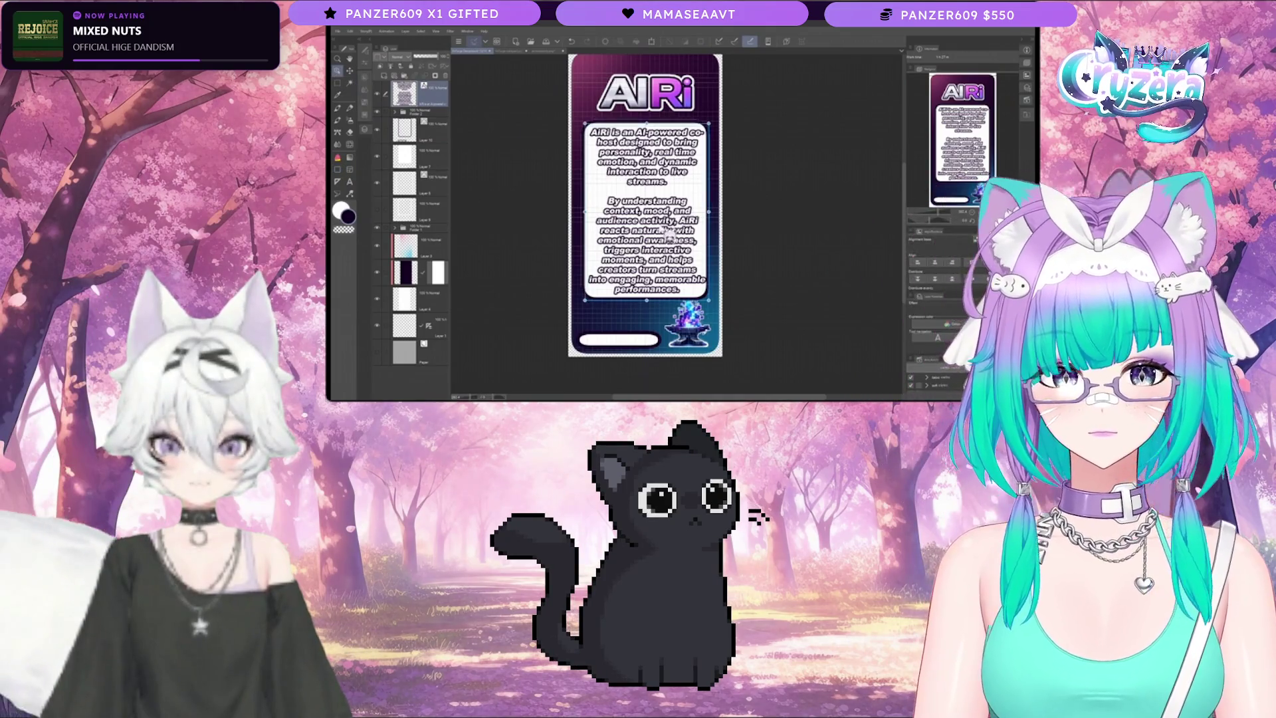
pyautogui.moveTo(668, 233); pyautogui.dragTo(666, 234)
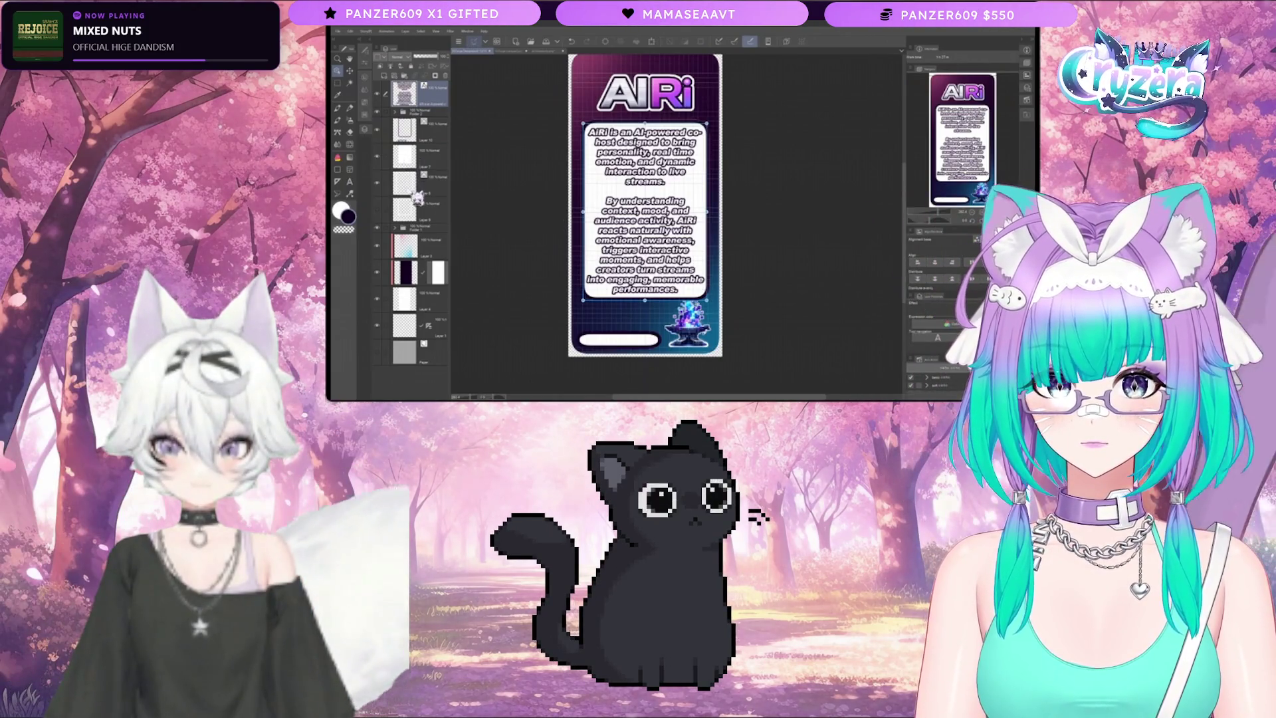
# Step: Delete a spare lower layer and hide the text outline and bottom bar
pyautogui.click(418, 200)
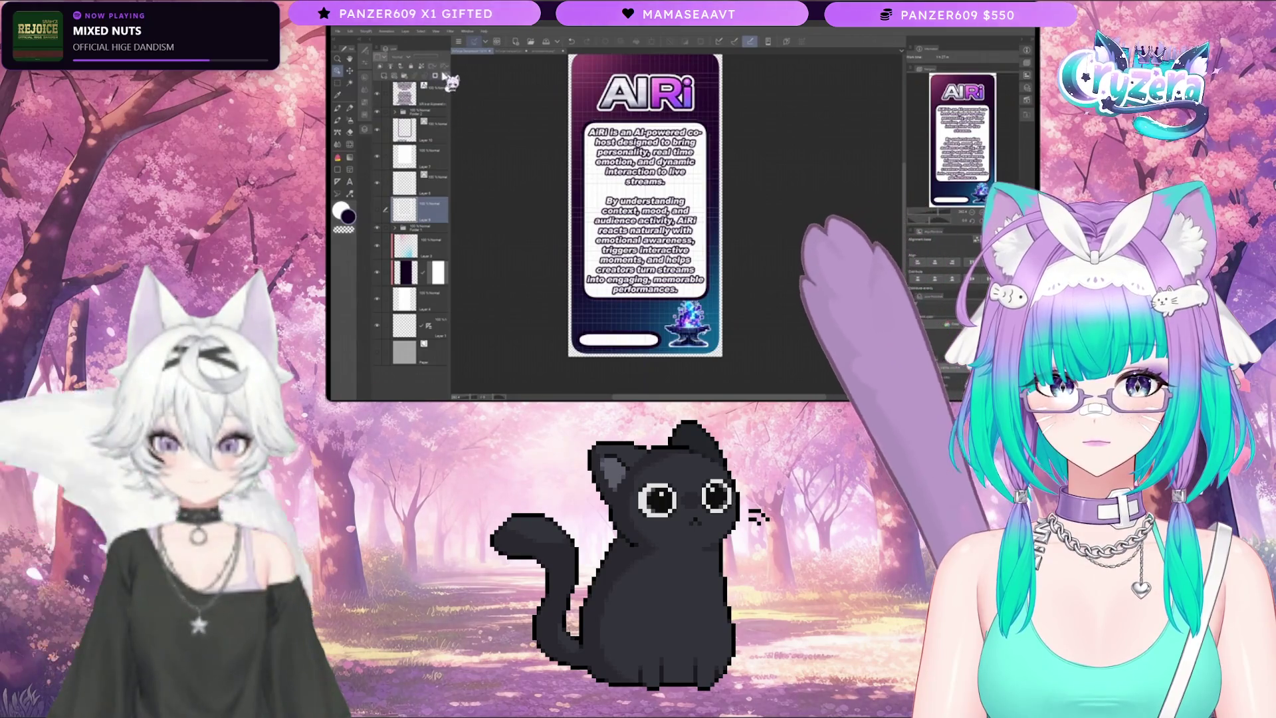
pyautogui.click(444, 75)
pyautogui.click(399, 186)
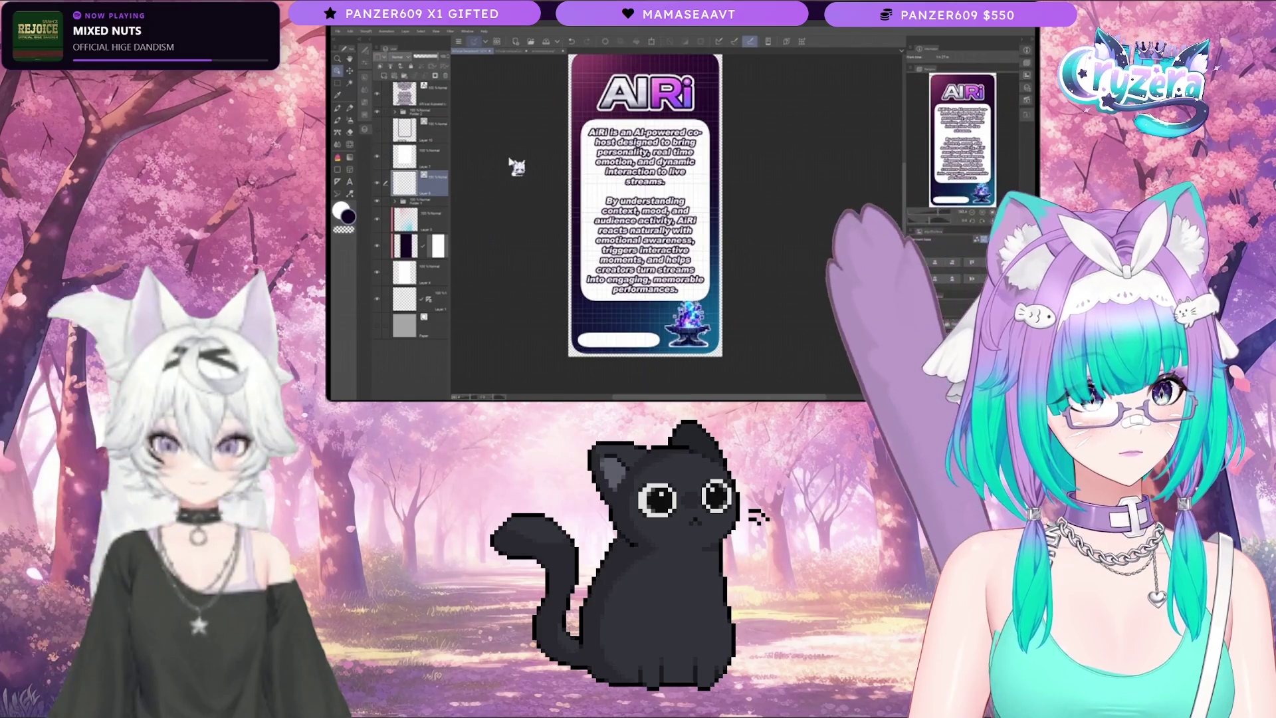
pyautogui.hotkey('ctrl', 'z')
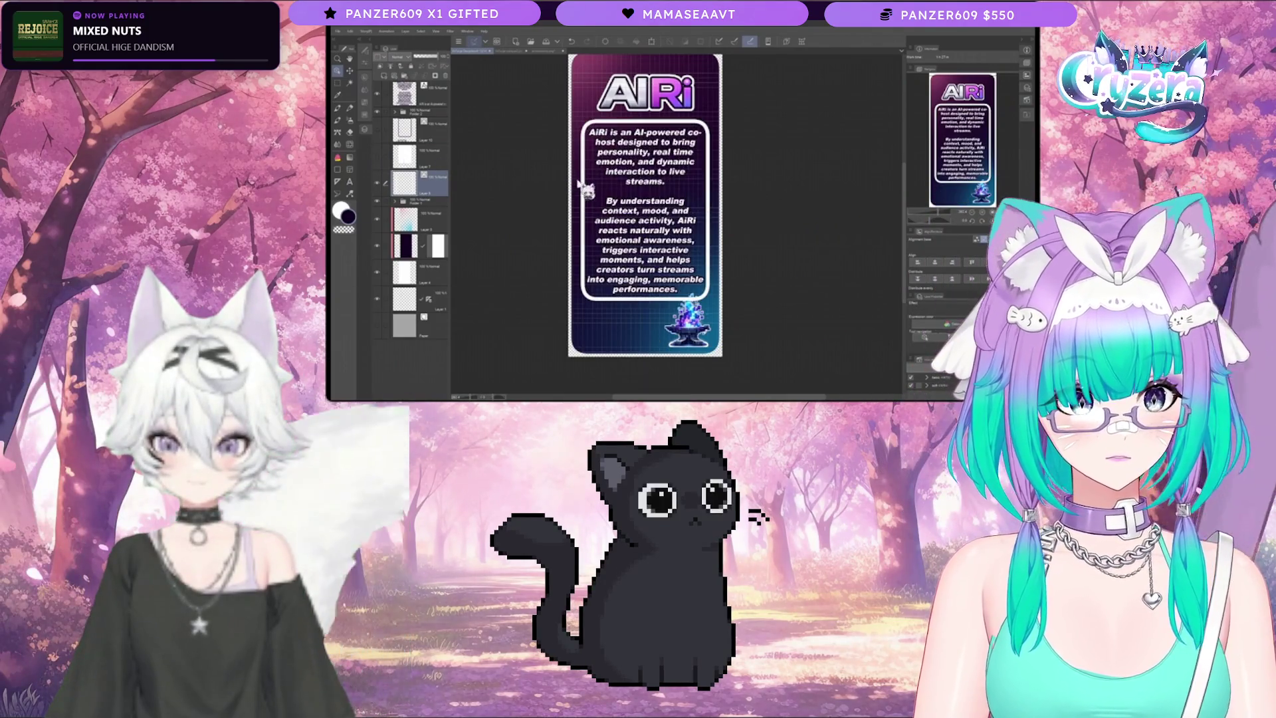
pyautogui.click(587, 189)
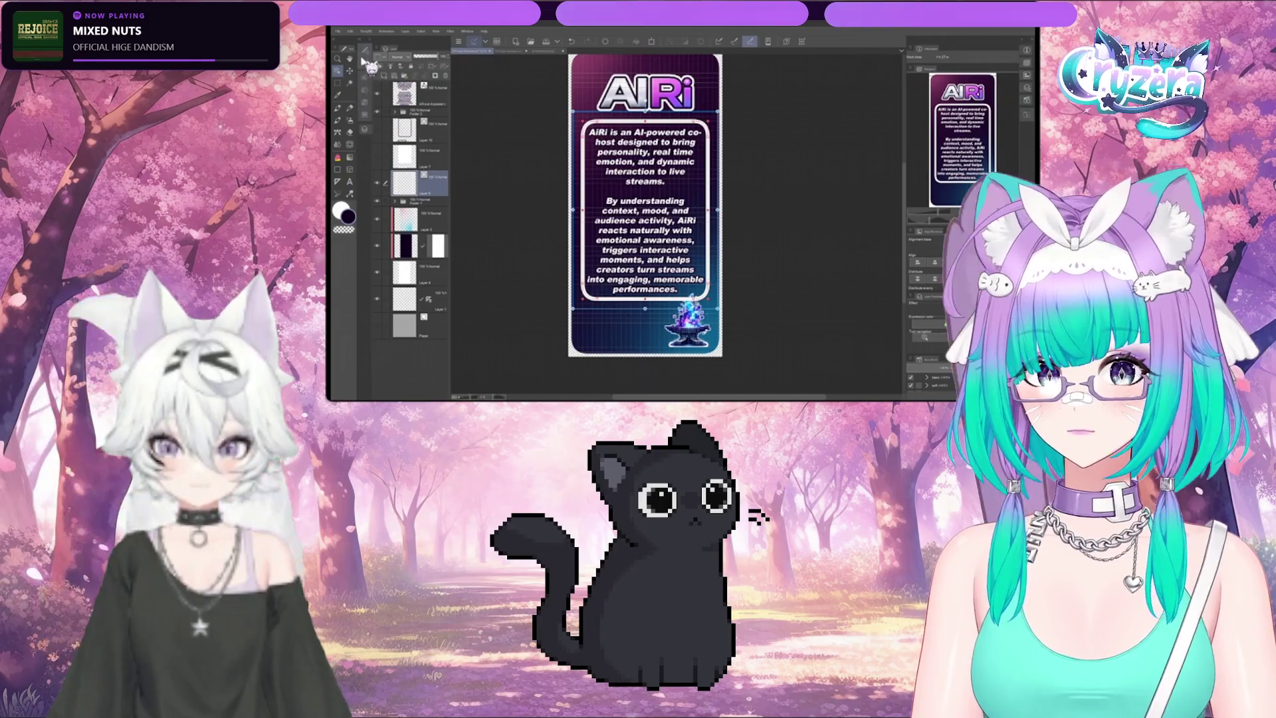
pyautogui.click(363, 59)
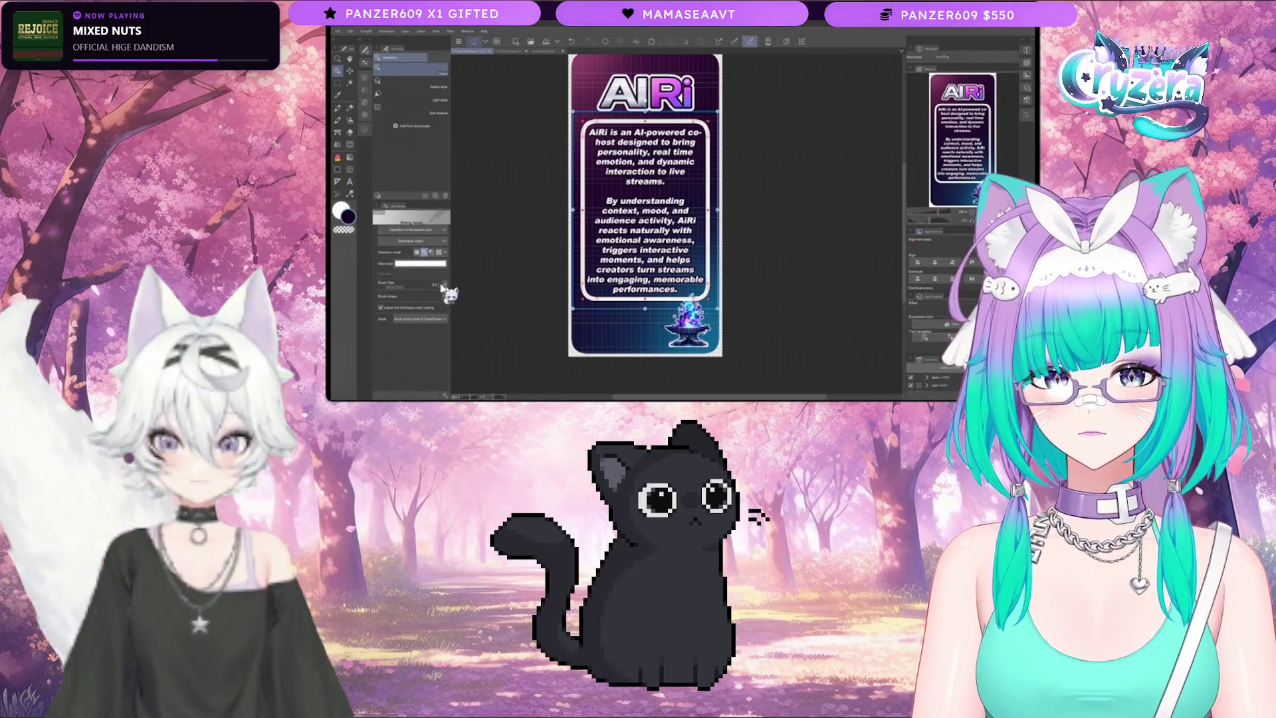
# Step: Set the brush size to about 10 and make the bottom bar and text outline visible again
pyautogui.moveTo(447, 290); pyautogui.dragTo(443, 287)
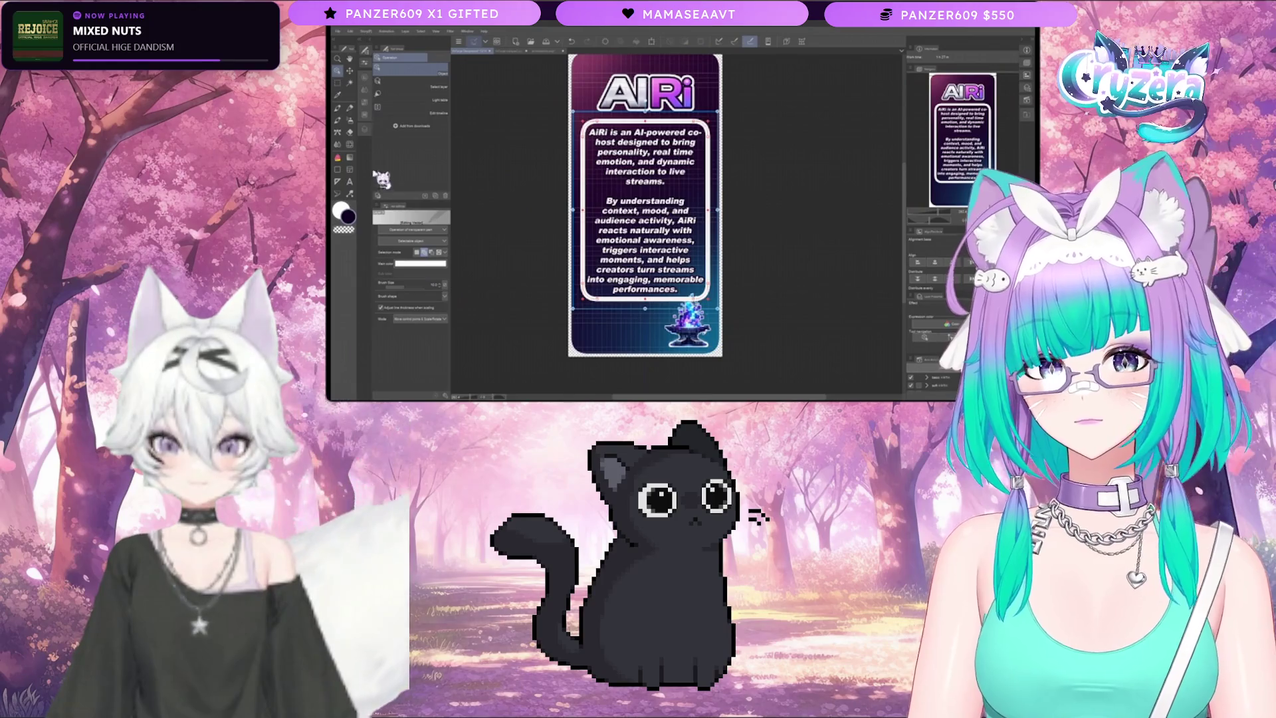
pyautogui.click(366, 133)
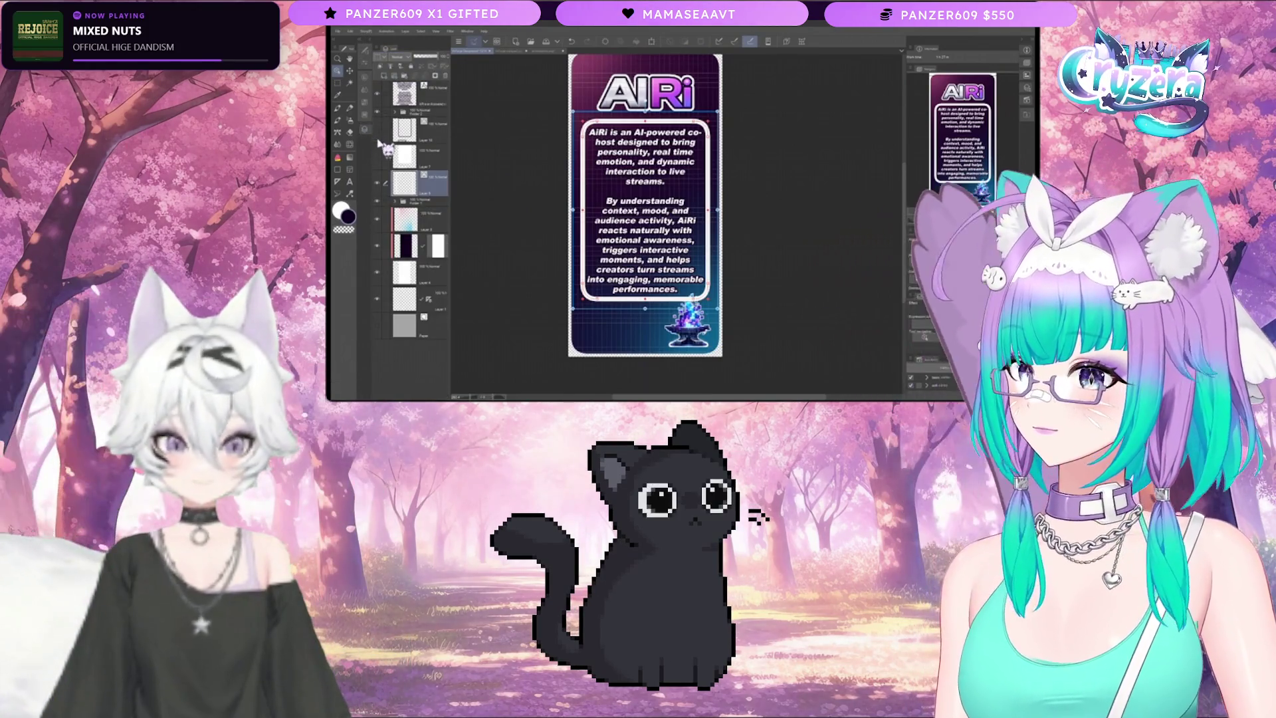
pyautogui.click(379, 157)
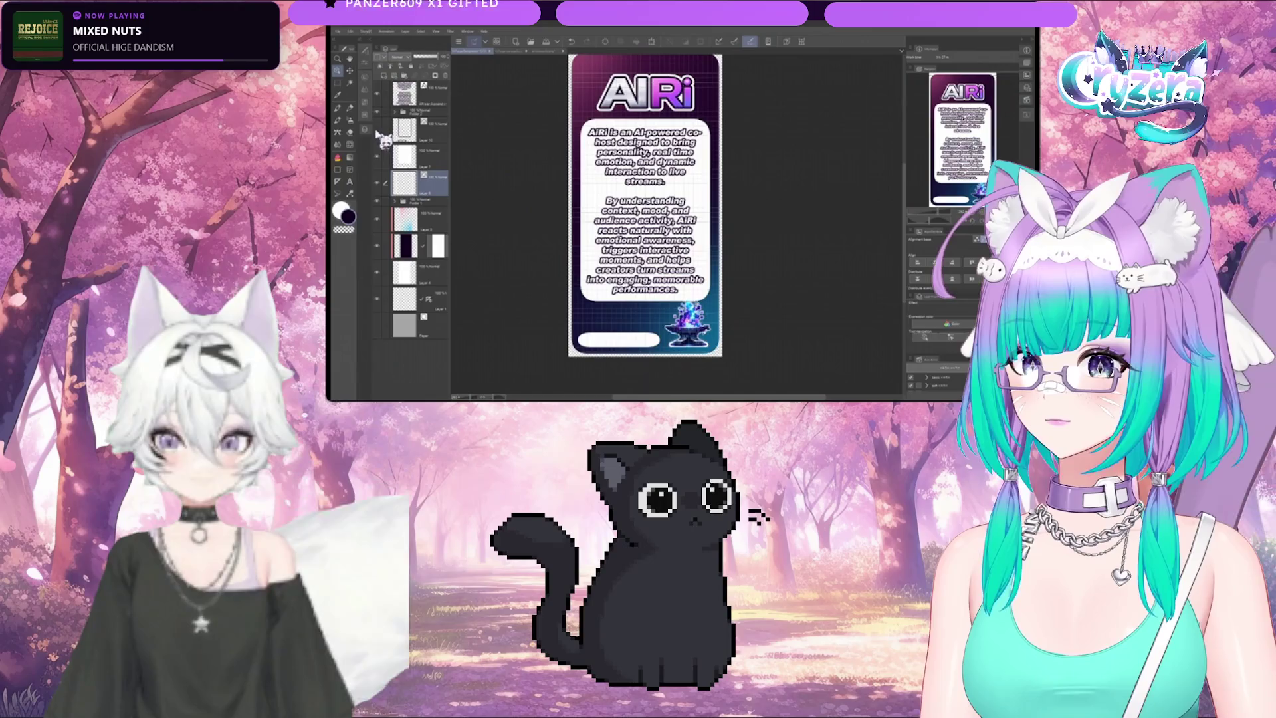
pyautogui.click(379, 136)
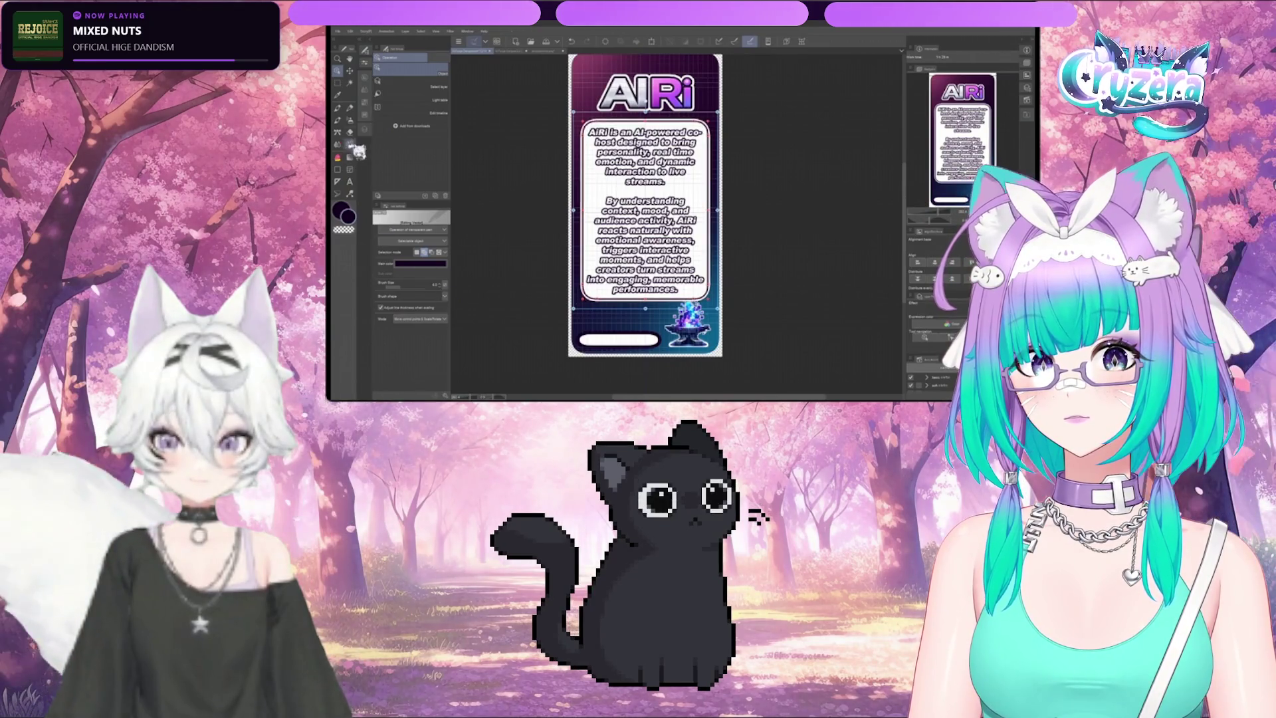
# Step: Switch to the Pen tool and move the character layer just below the folder
pyautogui.press('p')
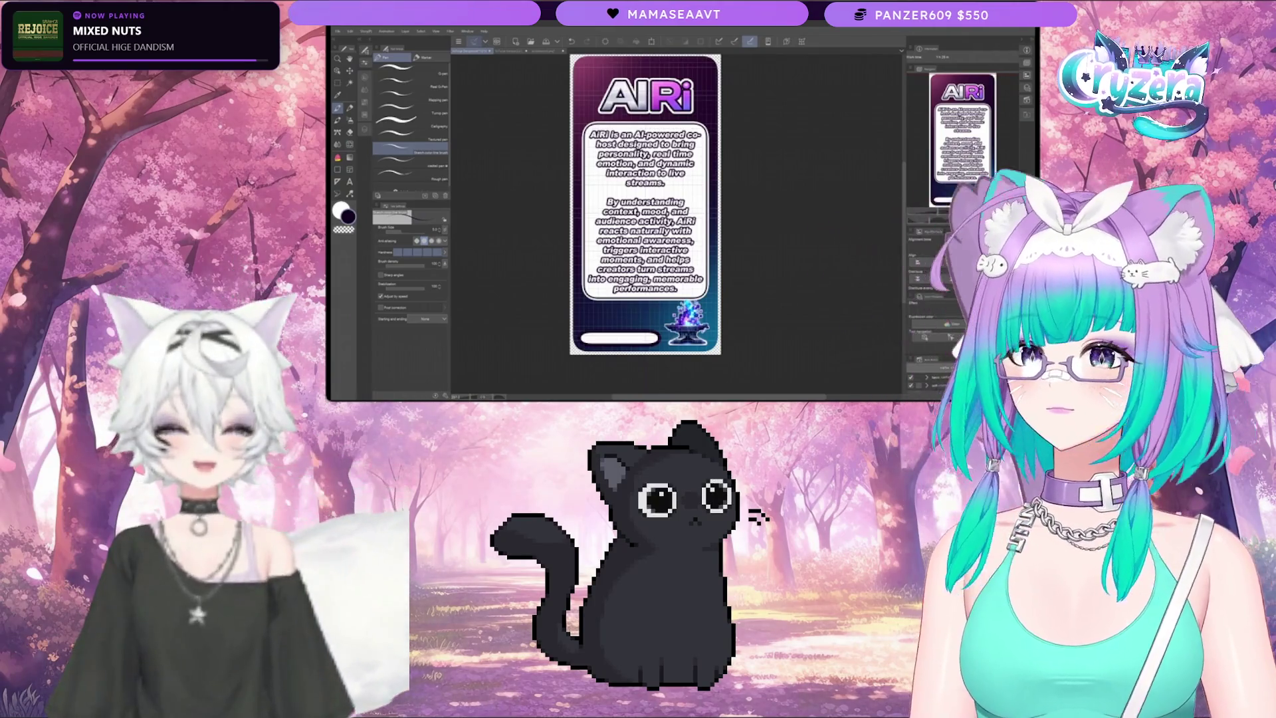
pyautogui.scroll(2, 645, 324)
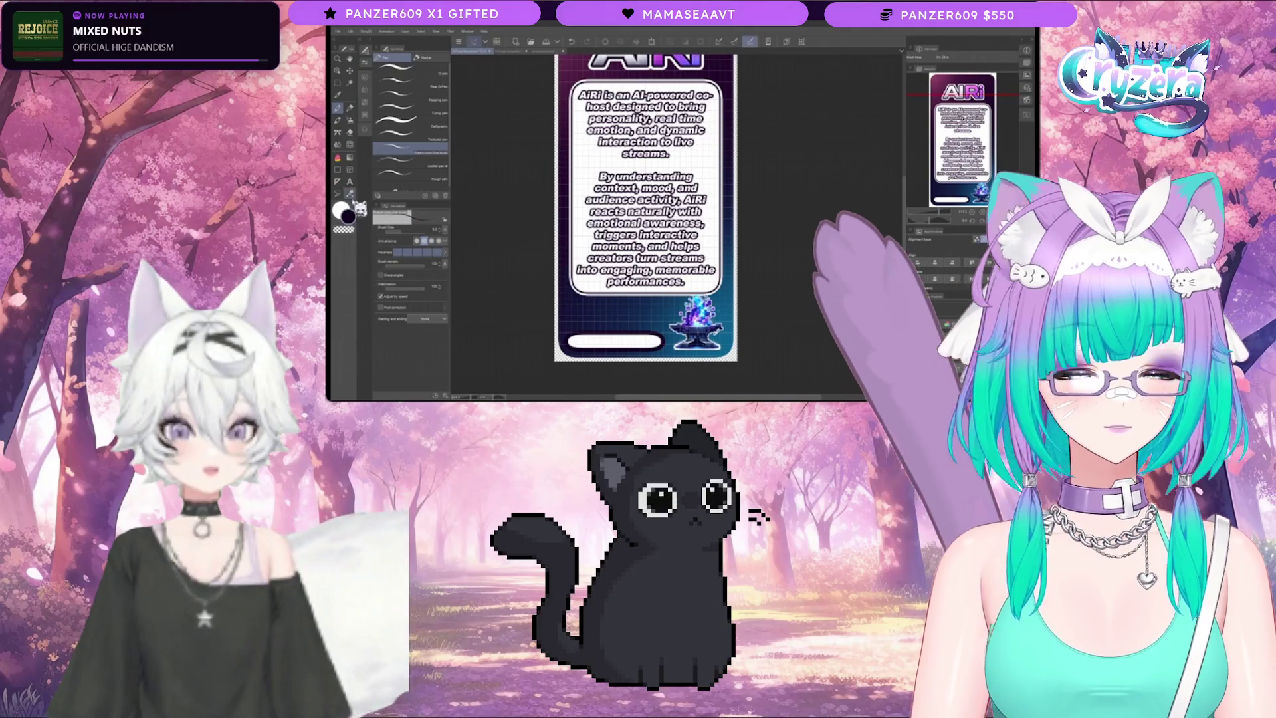
pyautogui.click(368, 129)
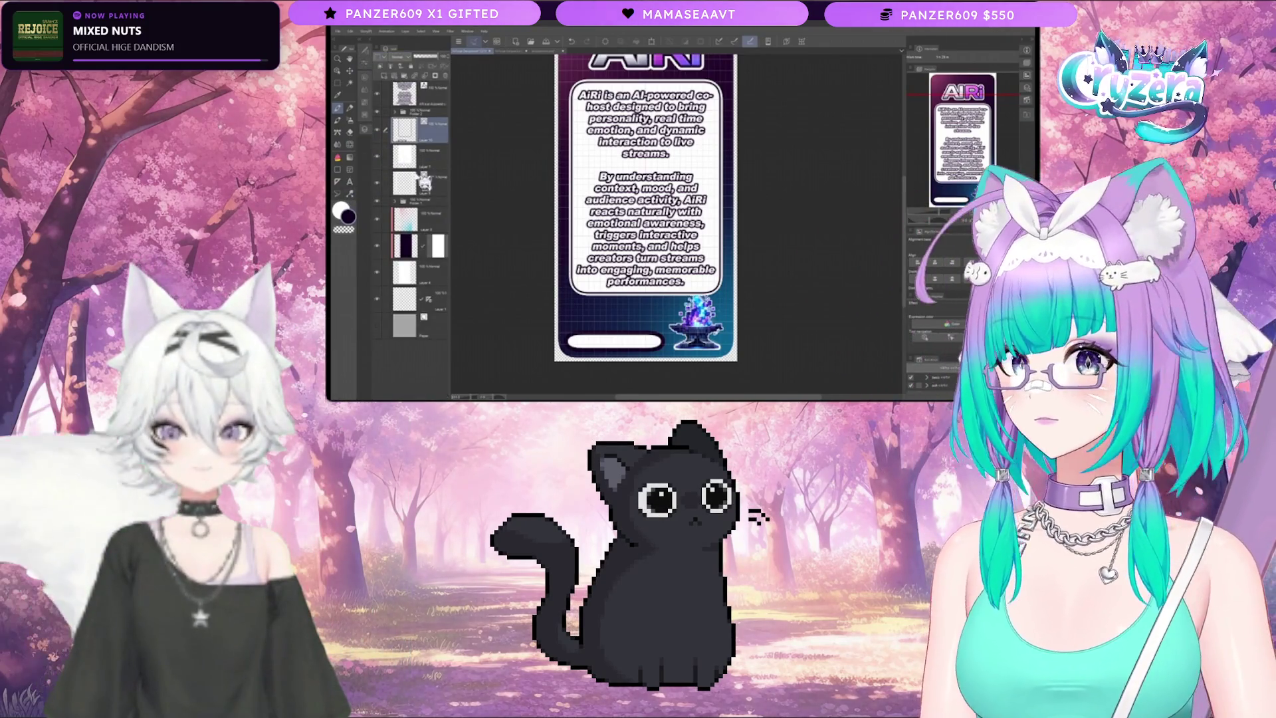
pyautogui.click(417, 201)
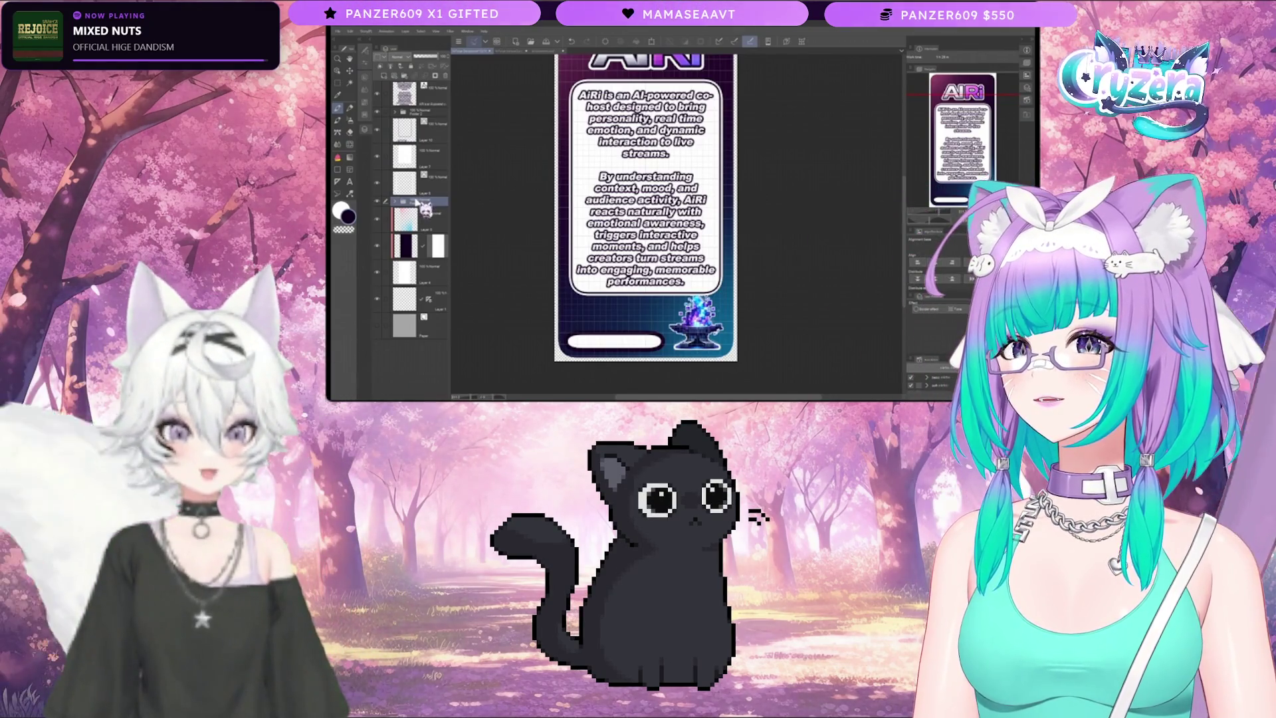
pyautogui.moveTo(417, 201)
pyautogui.mouseDown()
pyautogui.moveTo(377, 205)
pyautogui.moveTo(383, 143)
pyautogui.moveTo(399, 111)
pyautogui.moveTo(423, 117)
pyautogui.mouseUp()
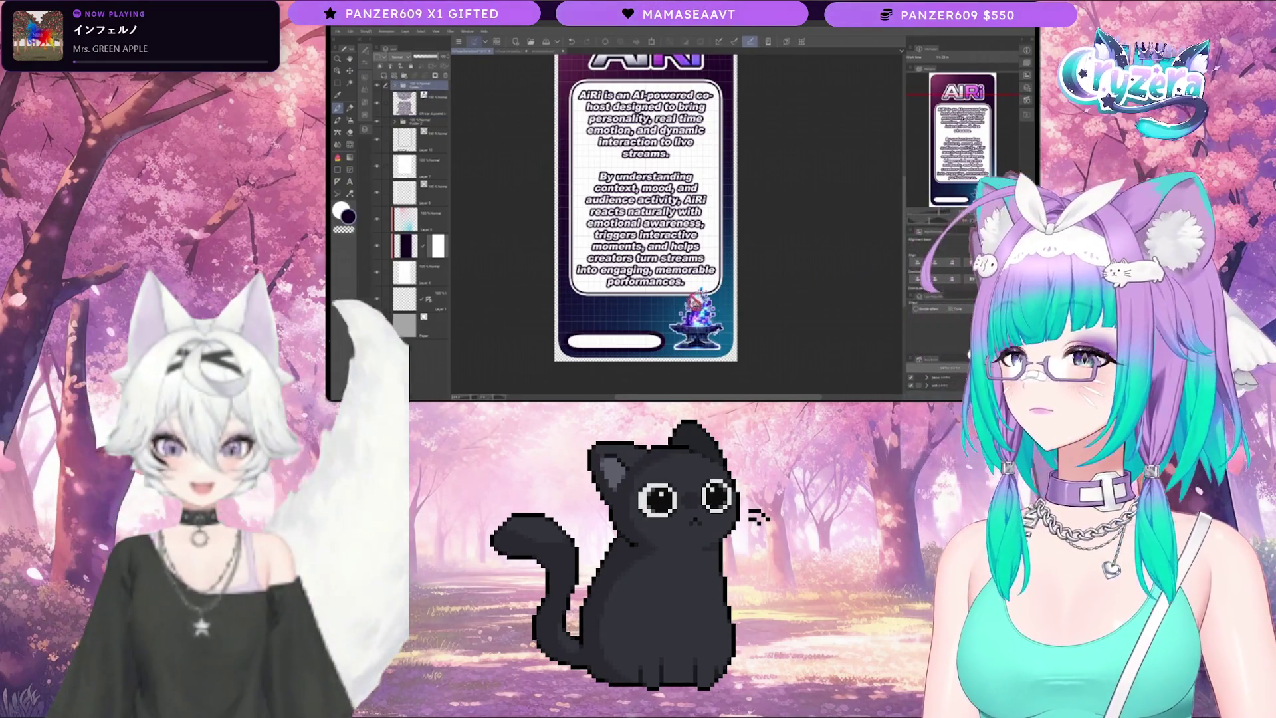
pyautogui.scroll(2, 694, 294)
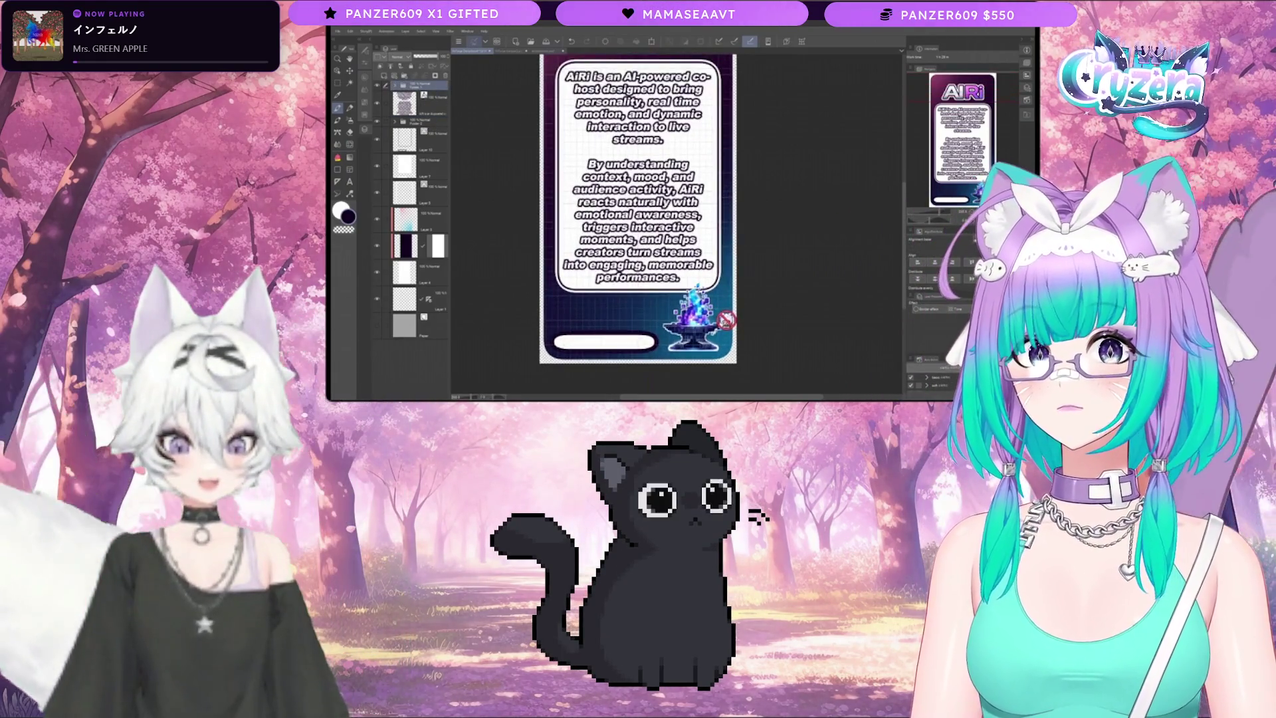
pyautogui.scroll(-1, 727, 319)
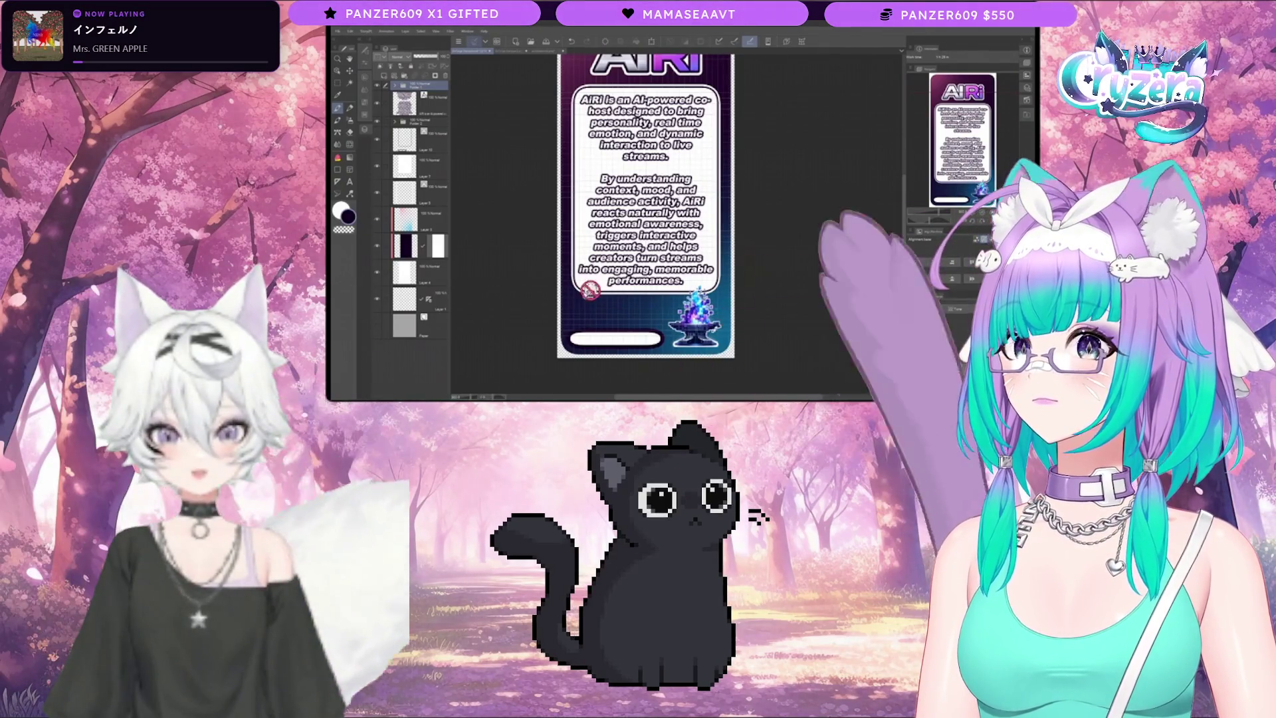
pyautogui.scroll(2, 697, 302)
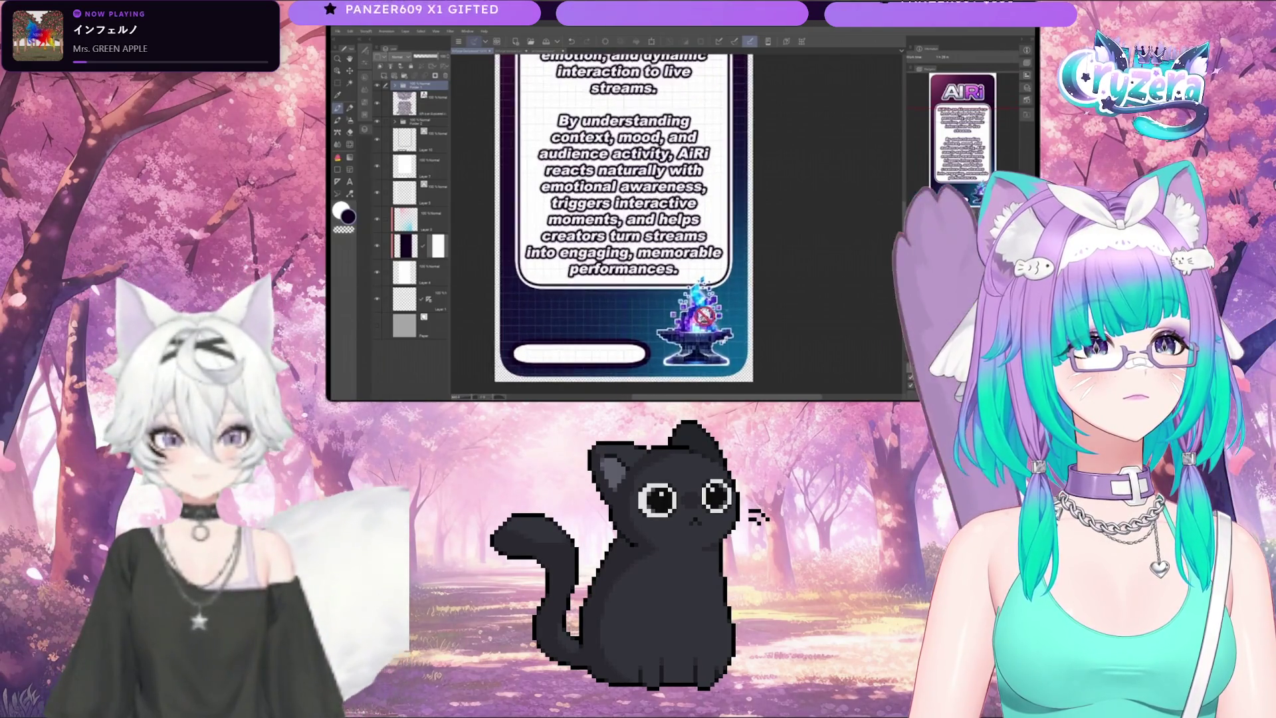
pyautogui.moveTo(638, 266)
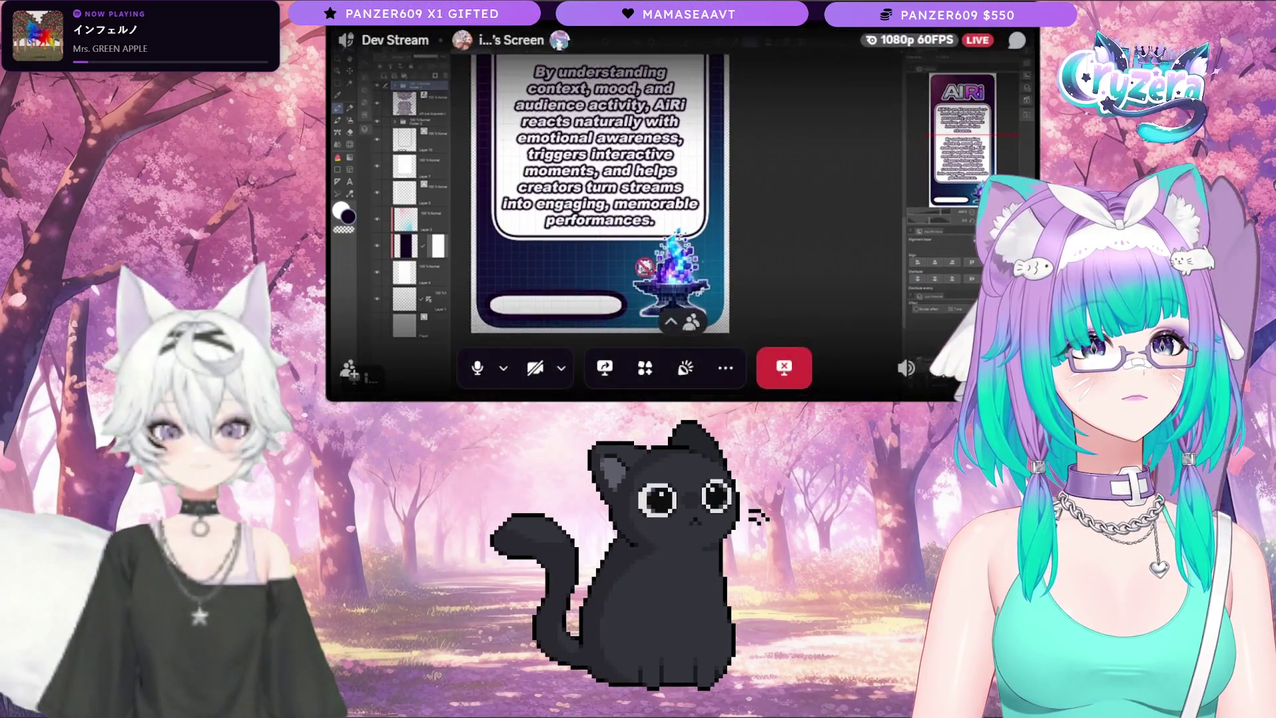
pyautogui.click(784, 368)
pyautogui.click(570, 137)
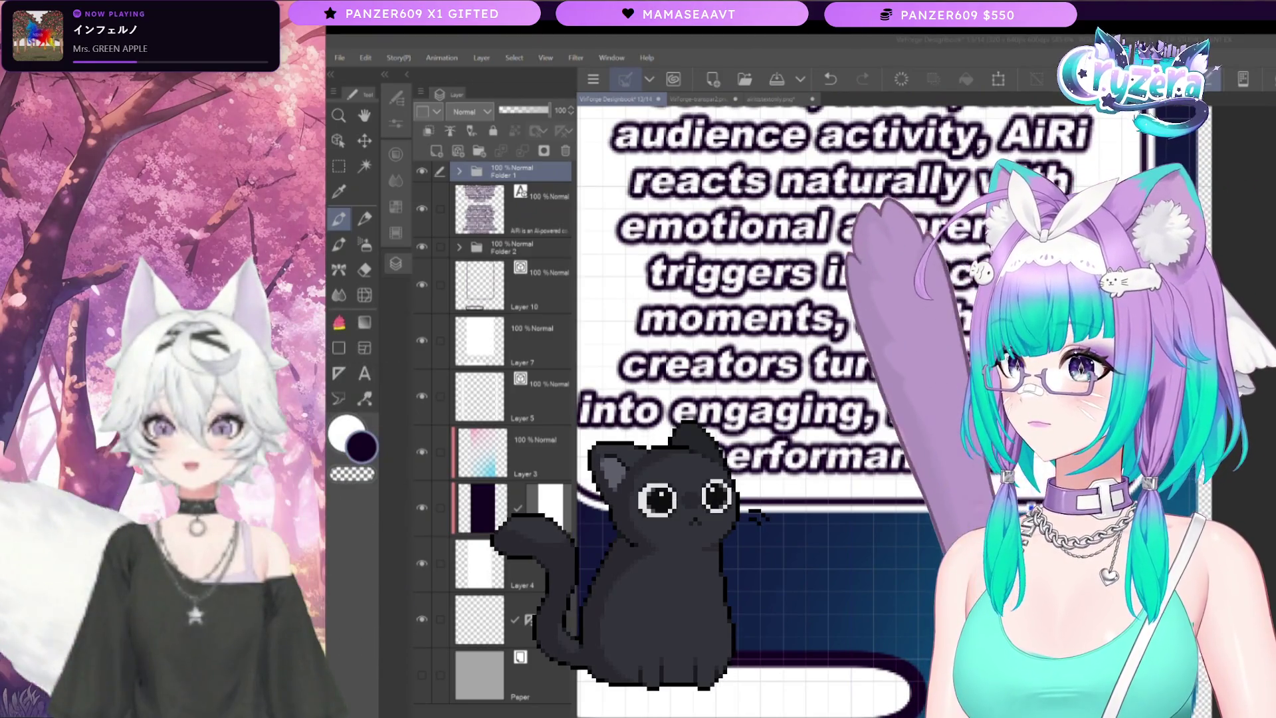
pyautogui.scroll(2, 765, 299)
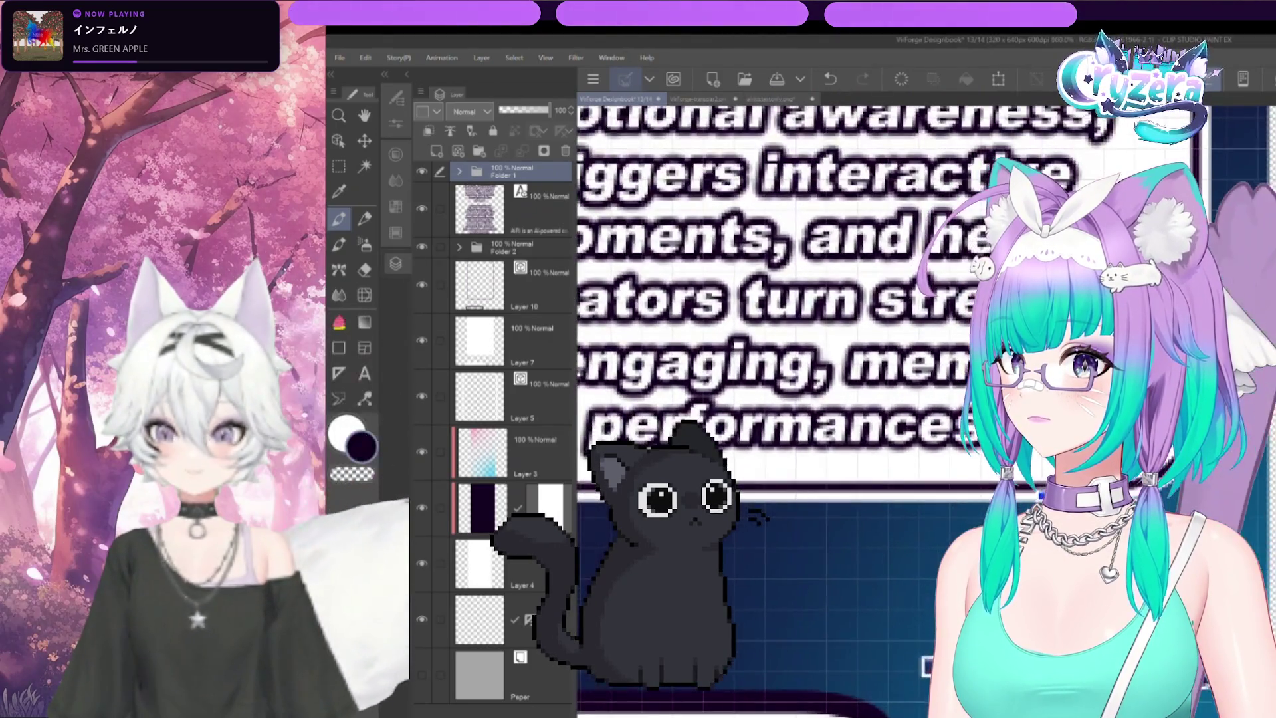
pyautogui.click(445, 240)
pyautogui.moveTo(445, 241); pyautogui.dragTo(445, 243)
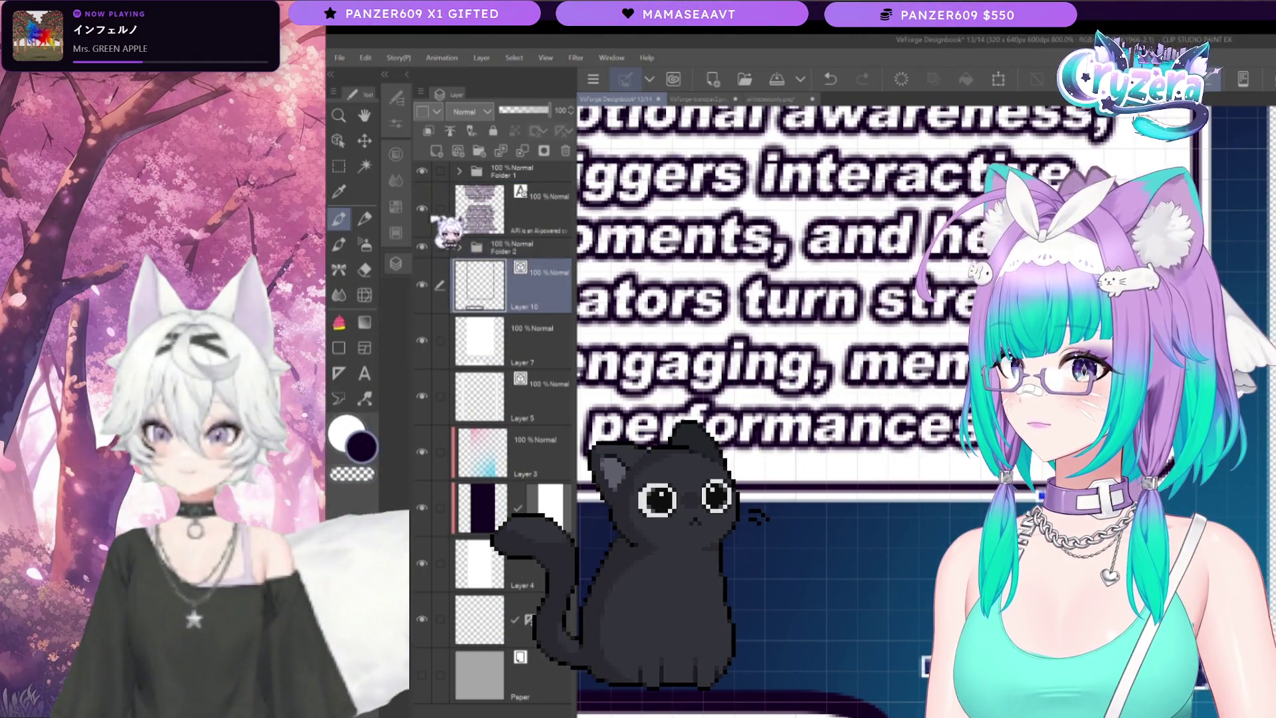
pyautogui.moveTo(439, 219)
pyautogui.mouseDown()
pyautogui.moveTo(490, 246)
pyautogui.moveTo(459, 189)
pyautogui.moveTo(429, 190)
pyautogui.mouseUp()
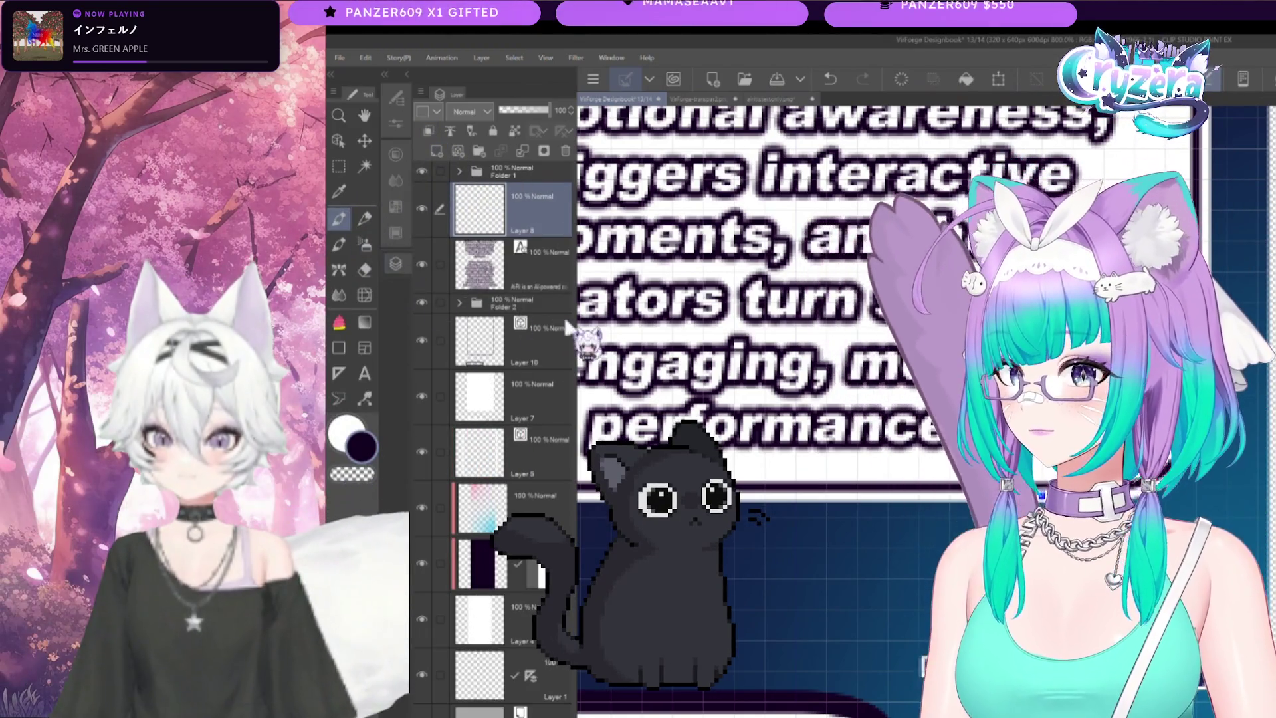
pyautogui.scroll(2, 864, 299)
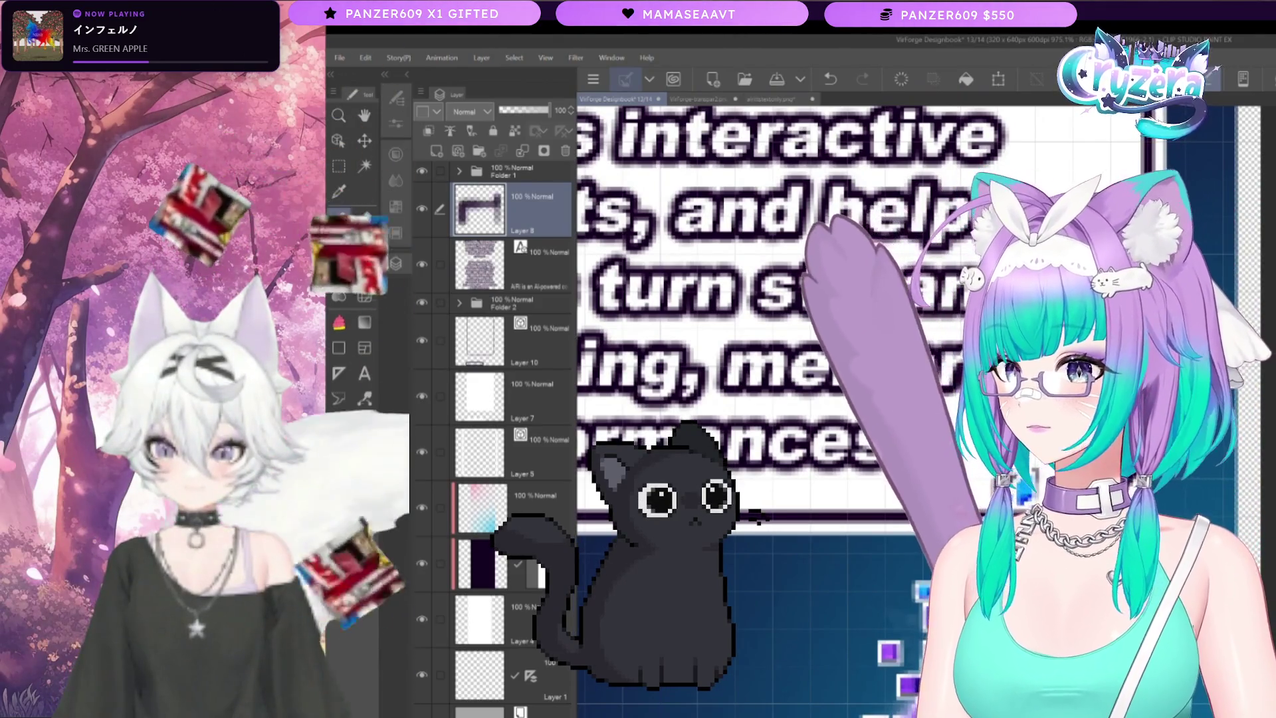
pyautogui.hotkey('ctrl', 'z')
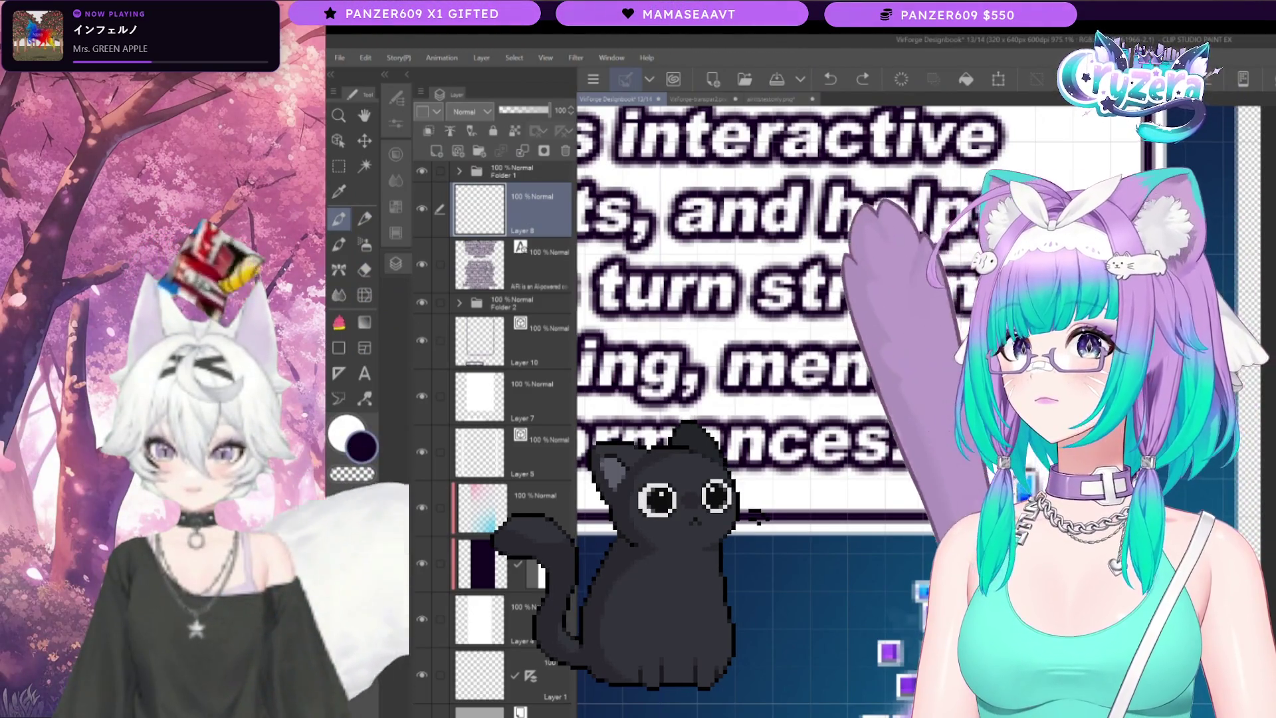
pyautogui.hotkey('ctrl', 'y')
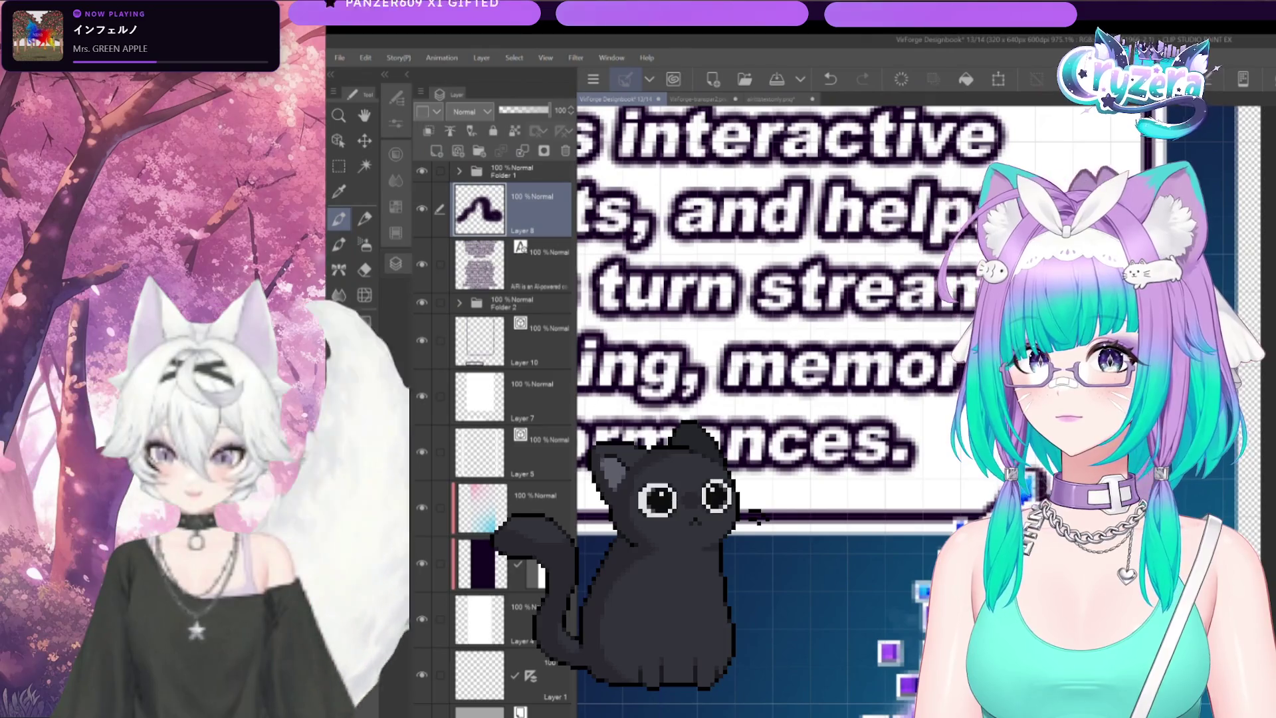
pyautogui.scroll(-5, 775, 319)
pyautogui.scroll(-2, 831, 333)
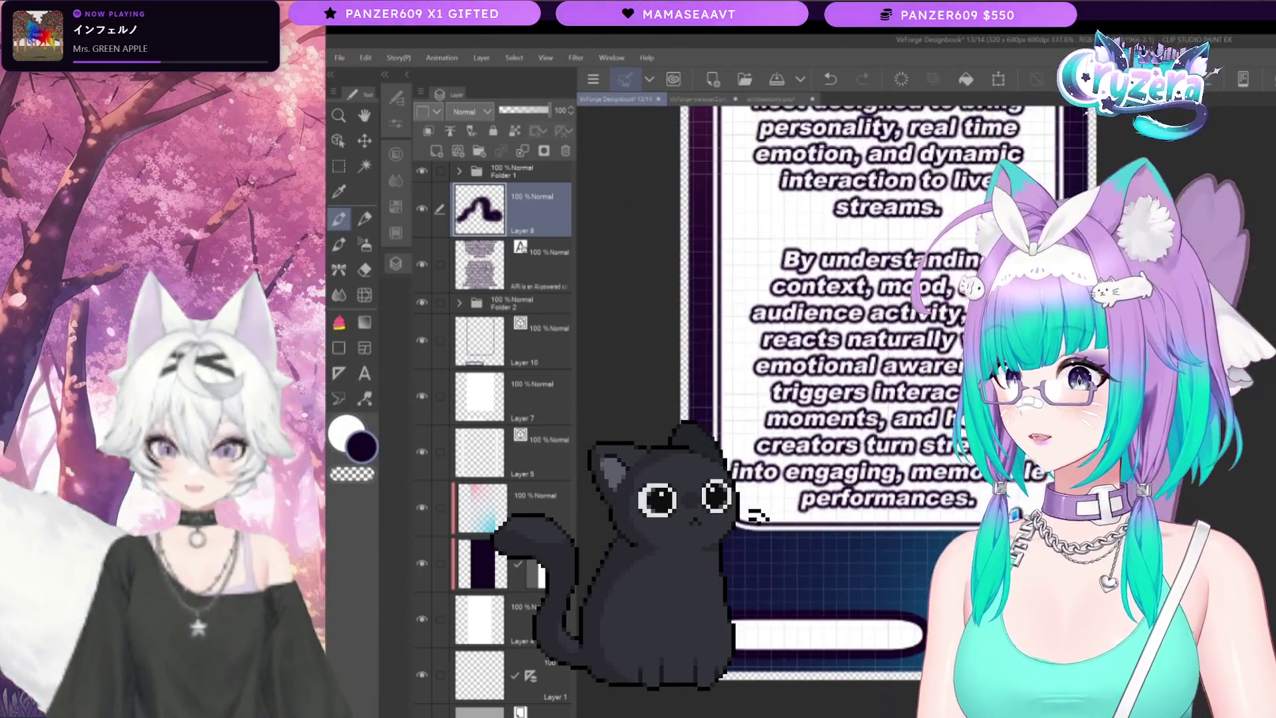
# Step: Delete the Layer 8 squiggle scribble so the description text layer sits on top
pyautogui.scroll(-1, 758, 512)
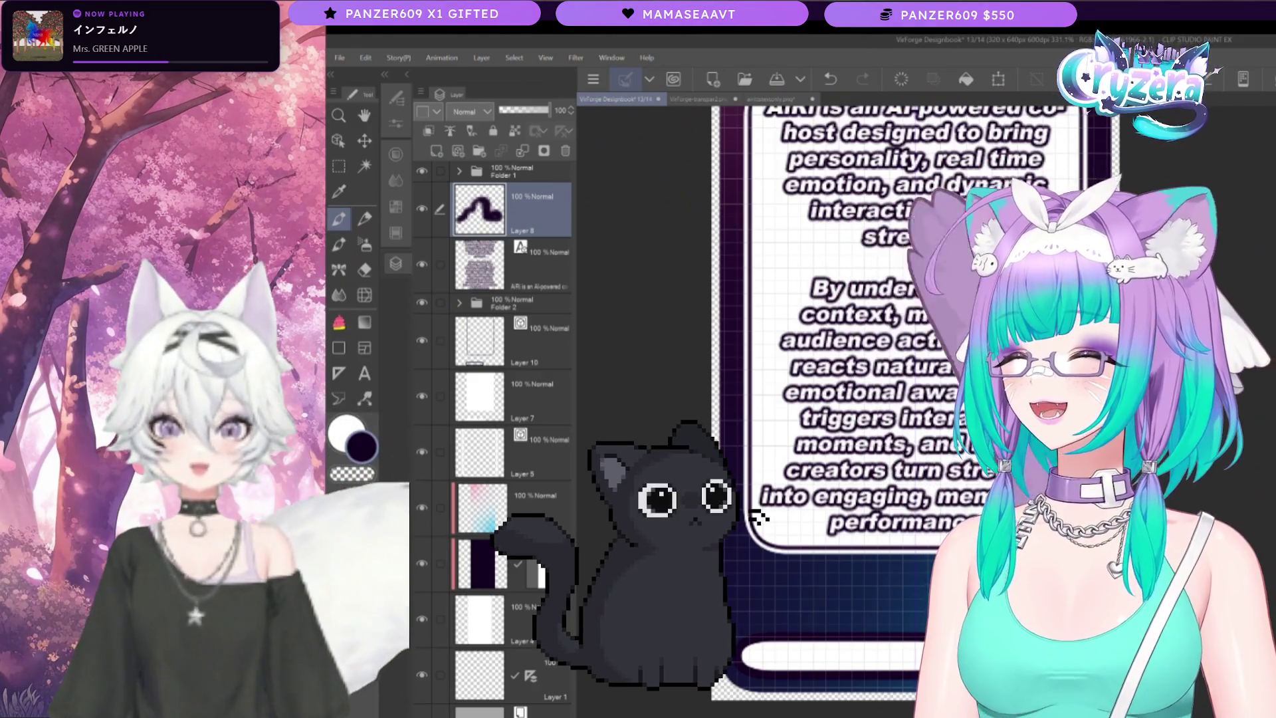
pyautogui.scroll(4, 764, 332)
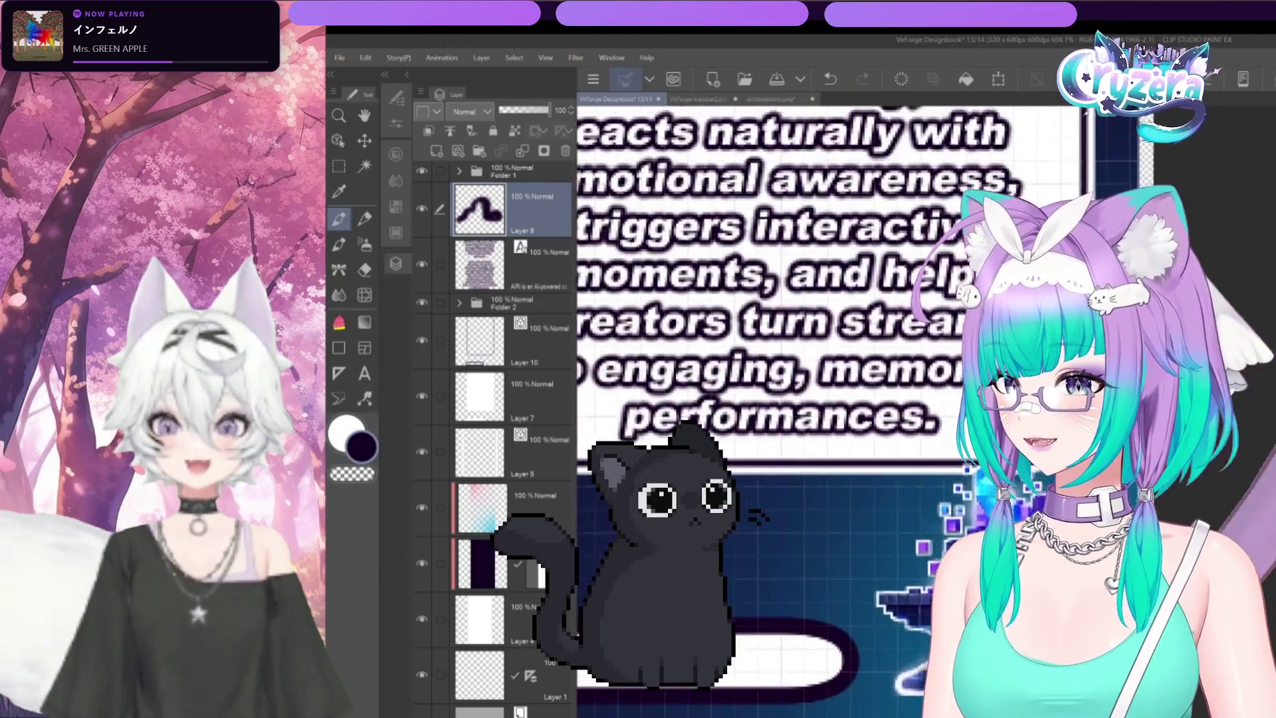
pyautogui.scroll(2, 1020, 422)
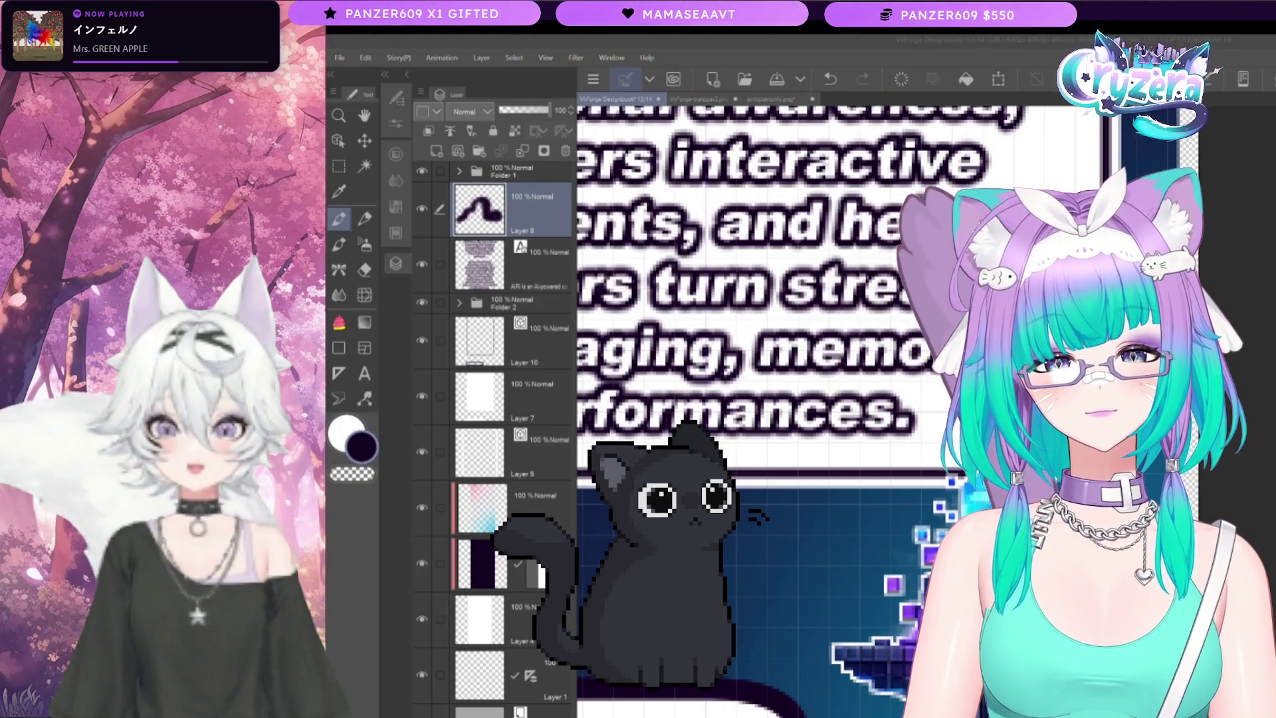
pyautogui.scroll(-2, 1183, 542)
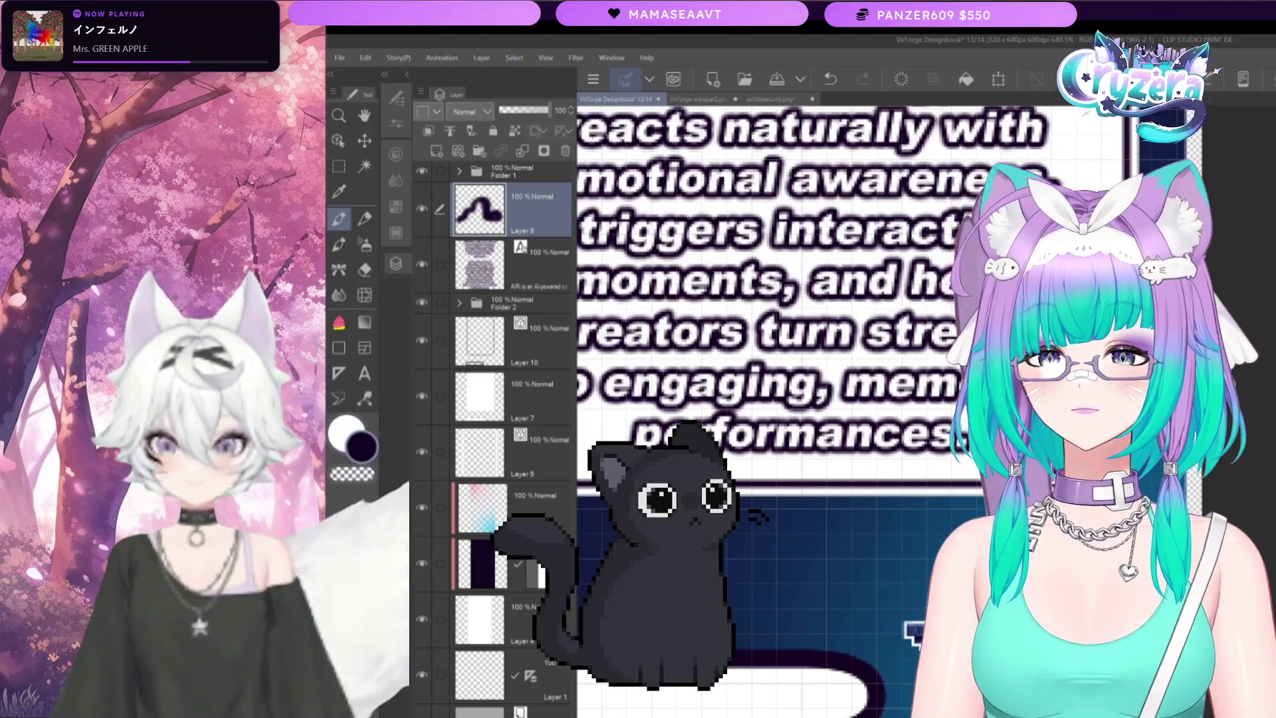
pyautogui.scroll(1, 765, 280)
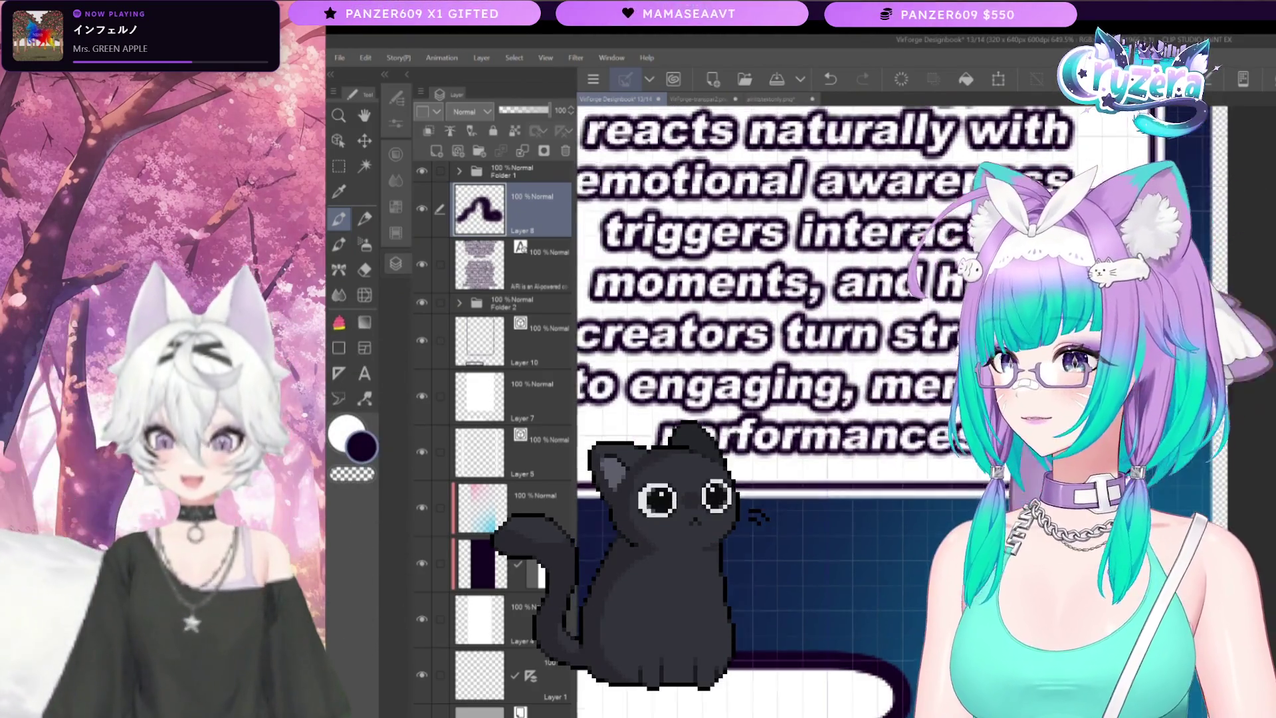
pyautogui.hscroll(-2, 765, 299)
pyautogui.click(565, 149)
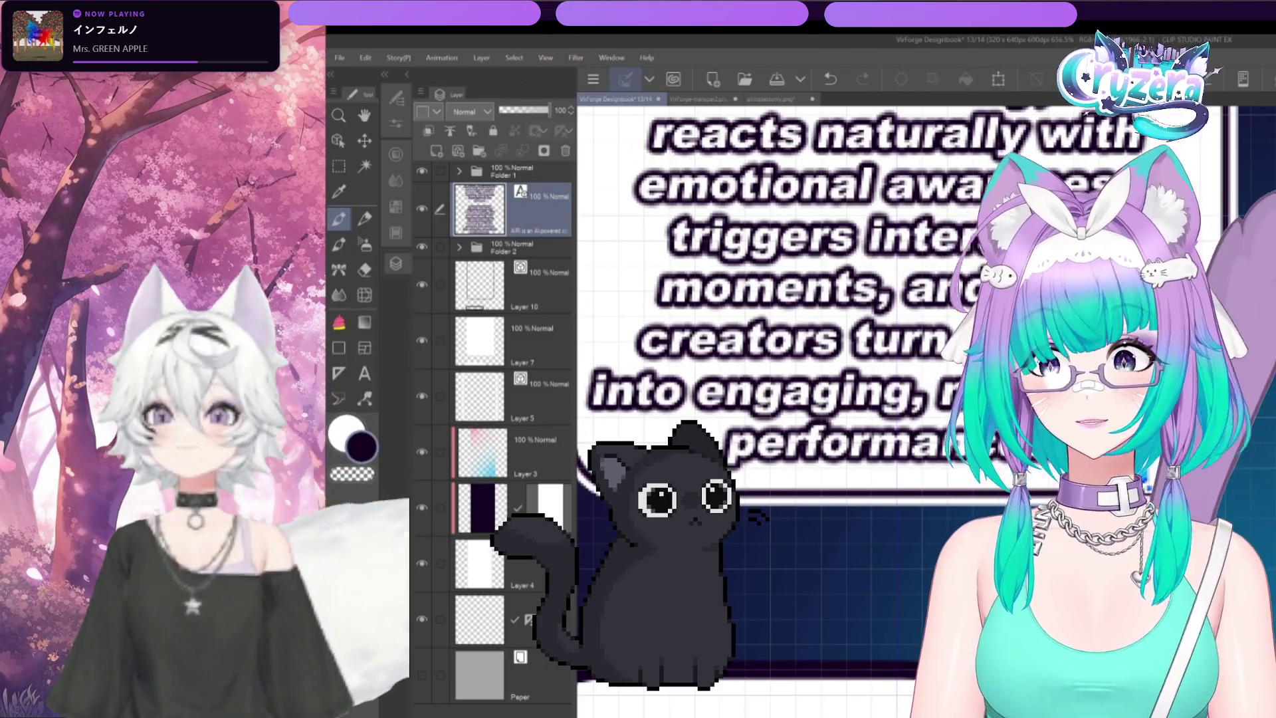
pyautogui.scroll(-2, 765, 333)
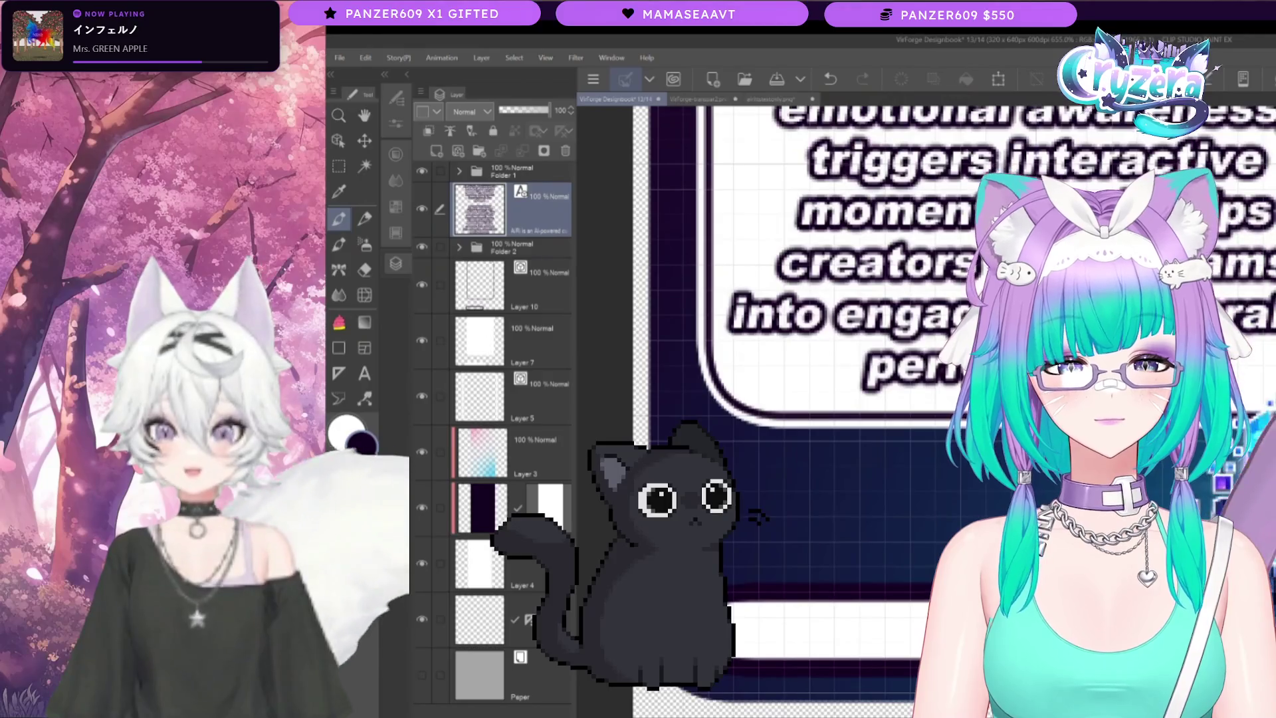
# Step: With the Object tool, make Layer 10 active, select the rounded bottom box, and show its sub-tool settings
pyautogui.press('o')
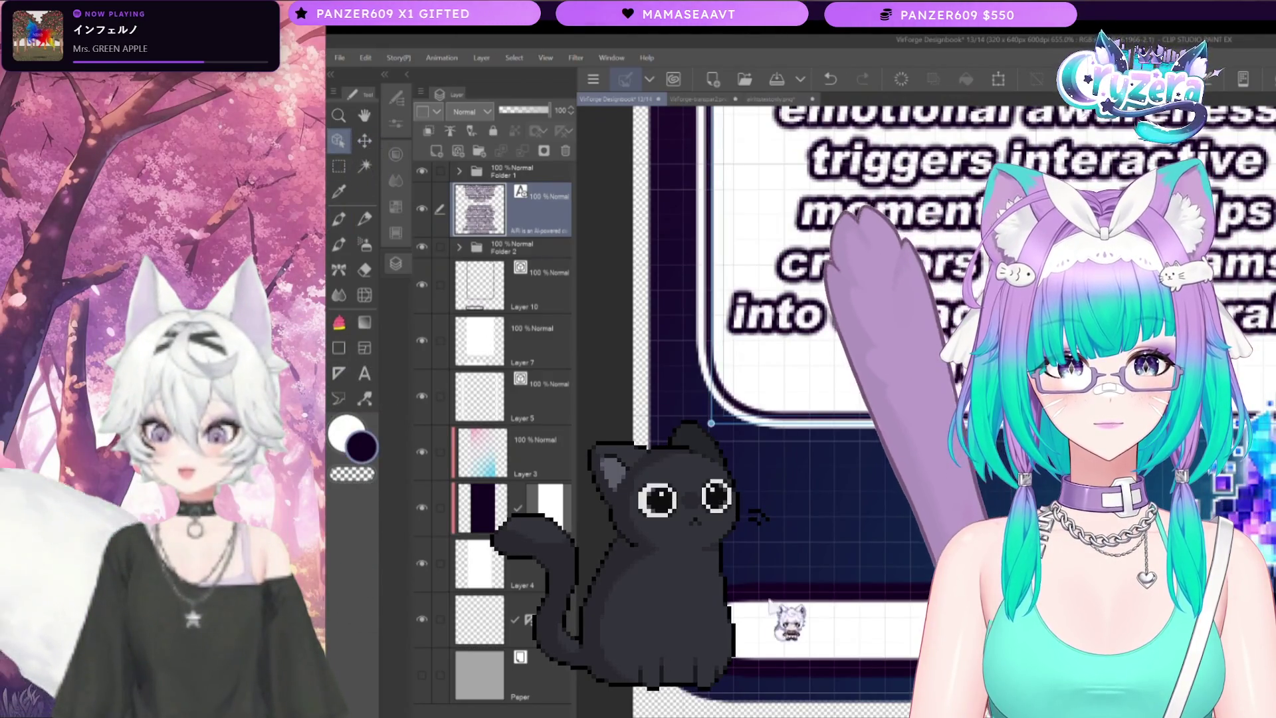
pyautogui.click(440, 285)
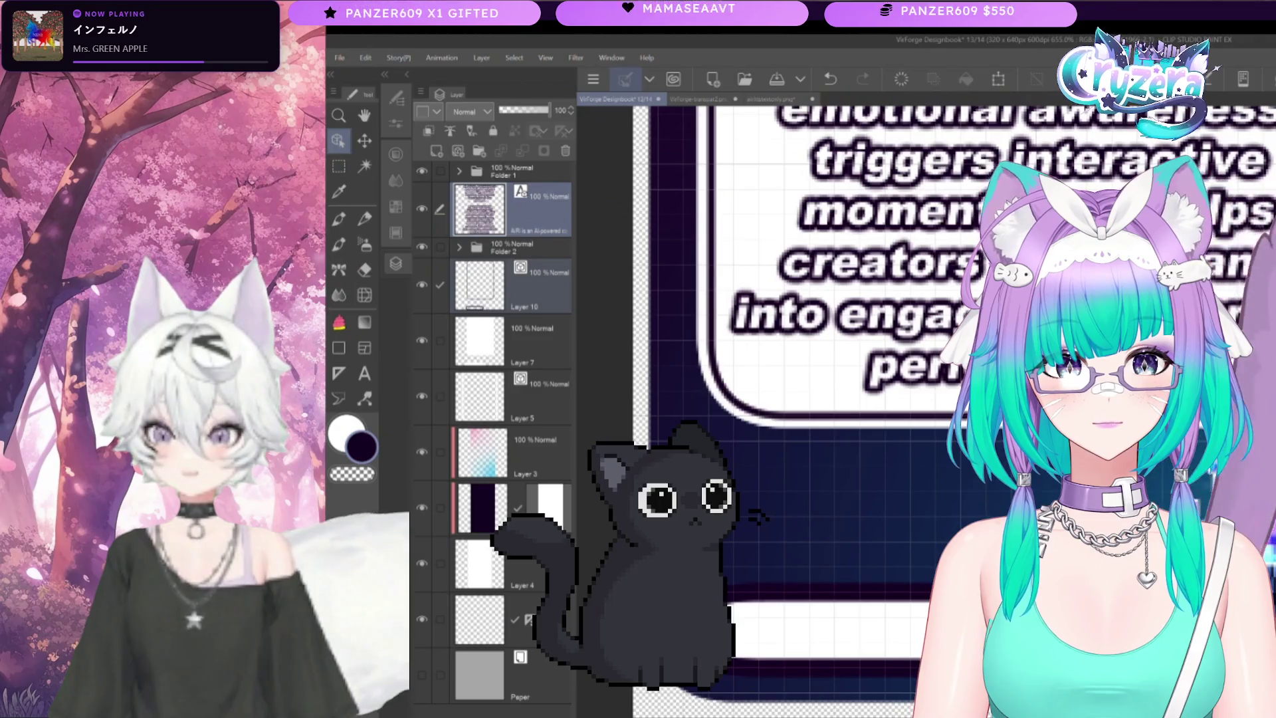
pyautogui.hotkey('ctrl', 'z')
pyautogui.hotkey('ctrl', 'z')
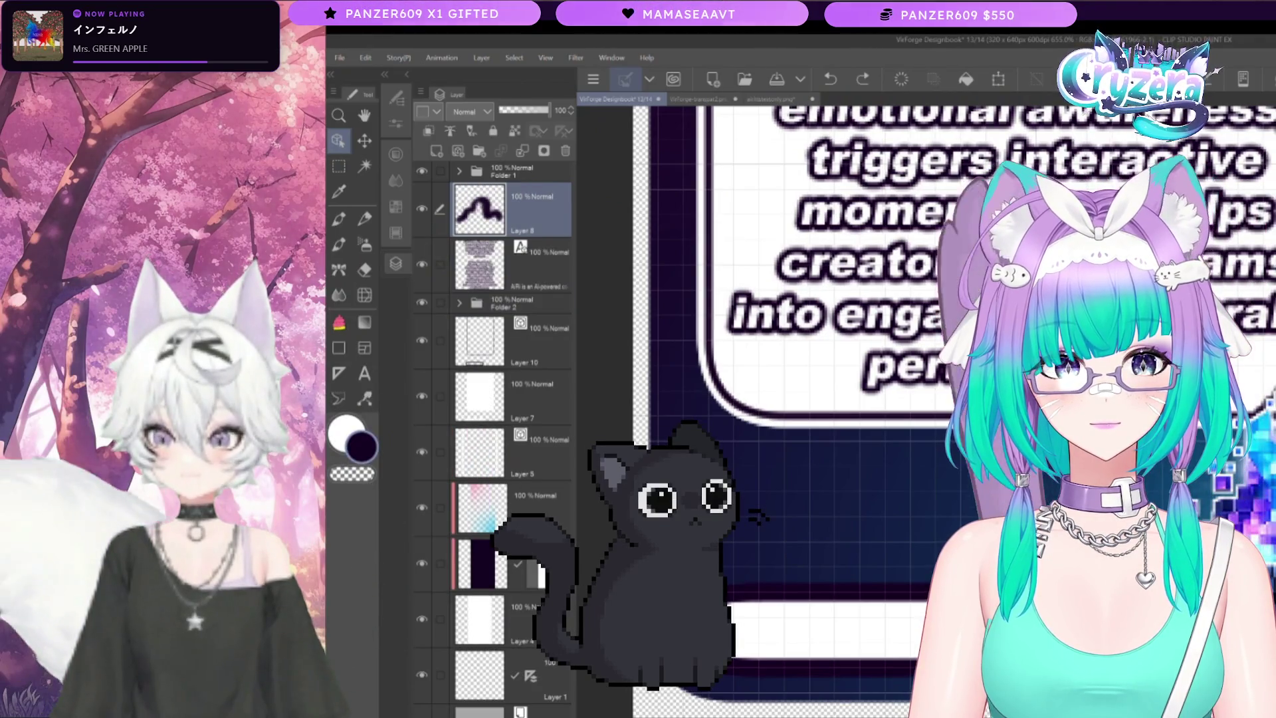
pyautogui.click(863, 83)
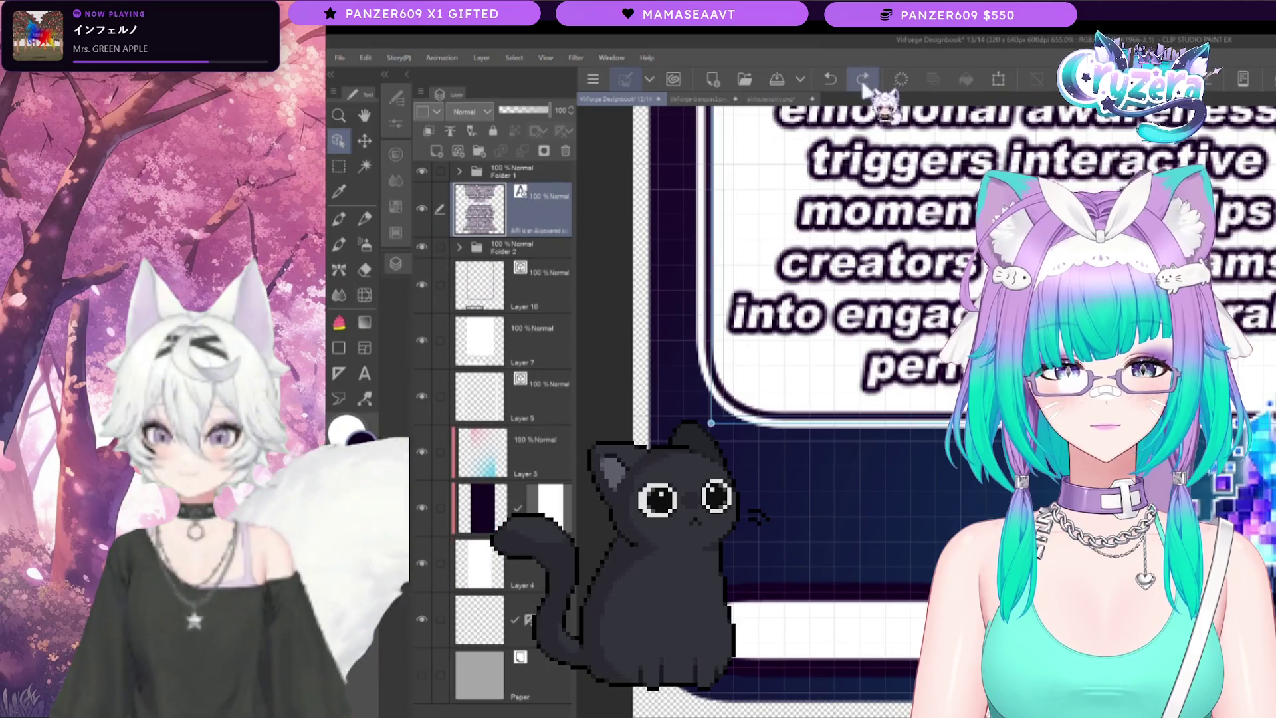
pyautogui.scroll(-1, 797, 332)
pyautogui.click(492, 172)
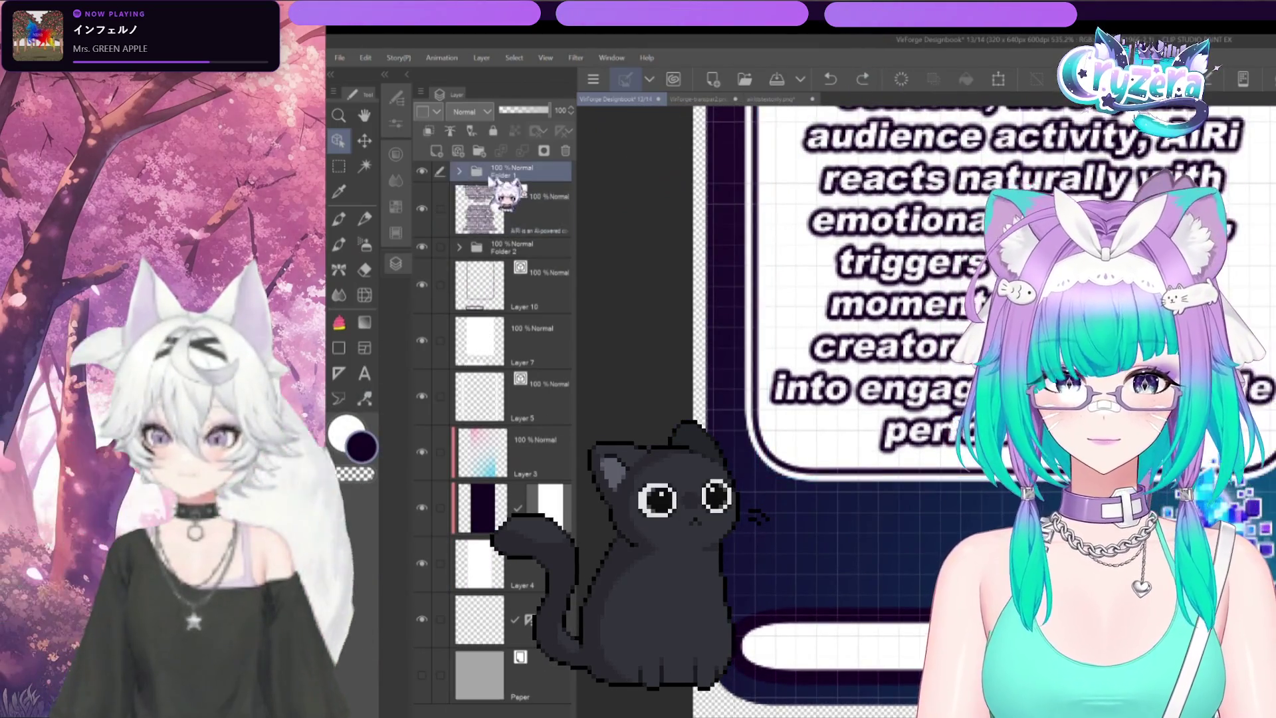
pyautogui.click(479, 286)
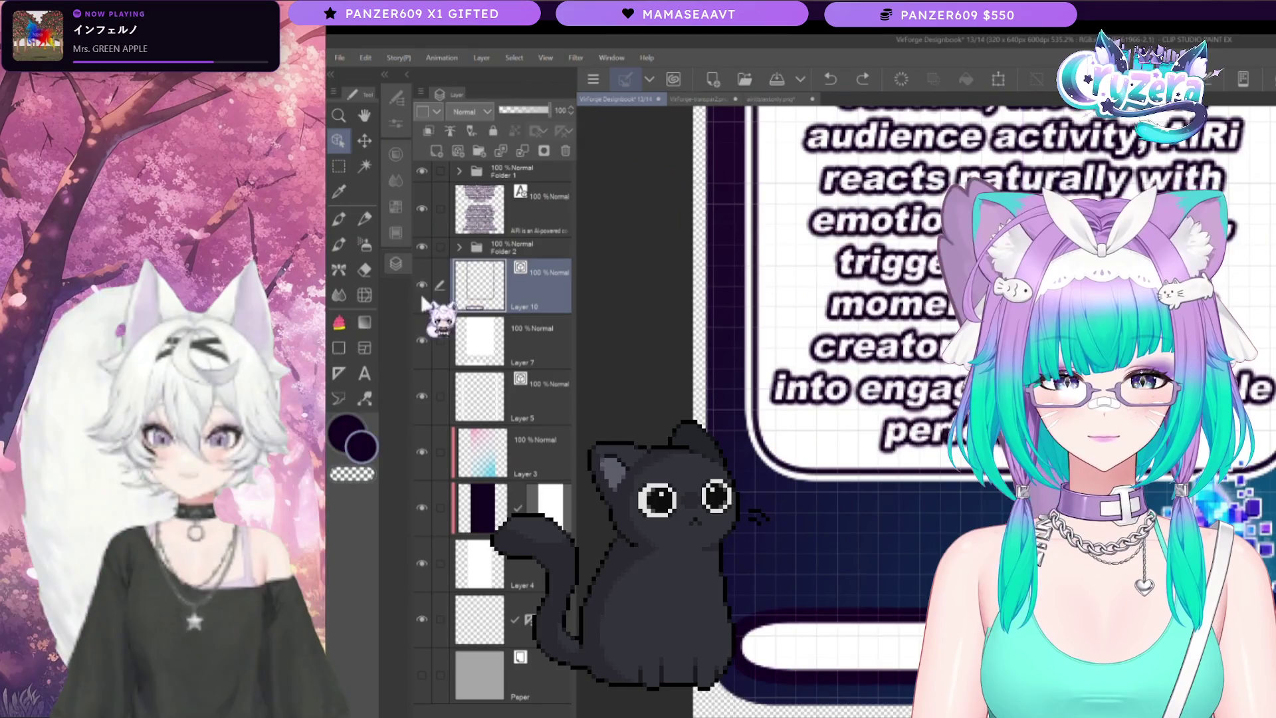
pyautogui.click(738, 635)
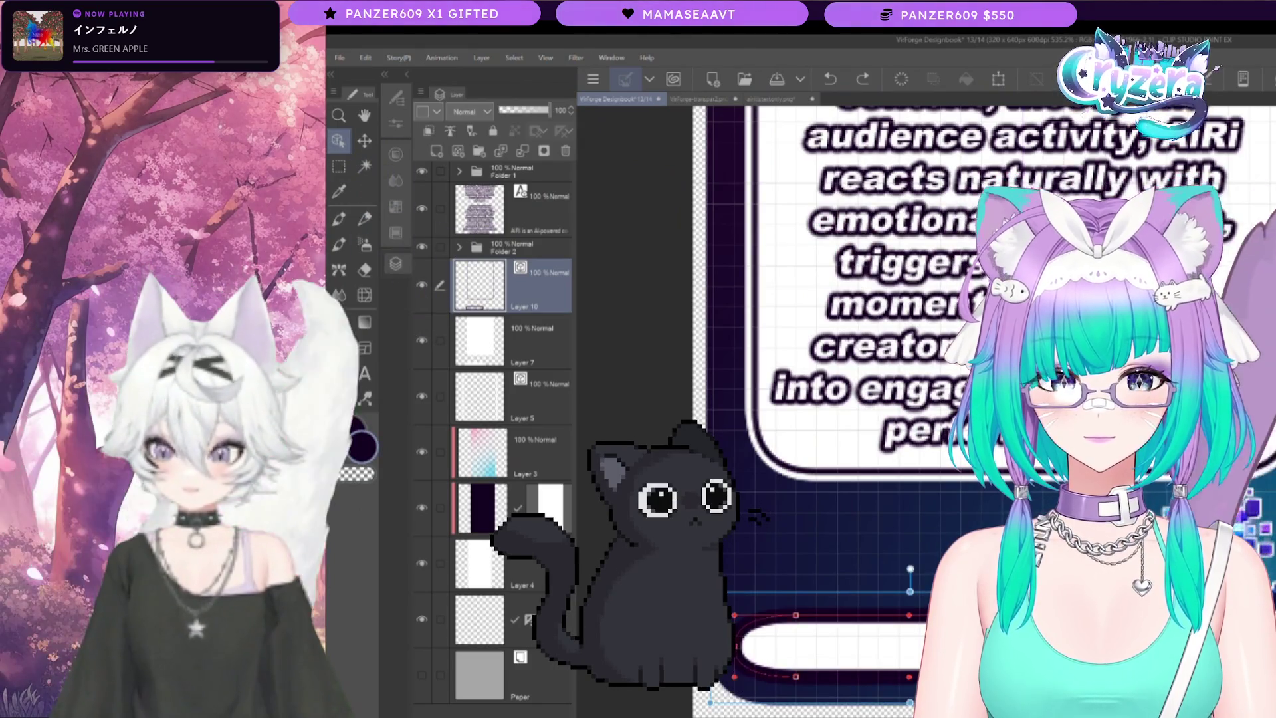
pyautogui.click(397, 97)
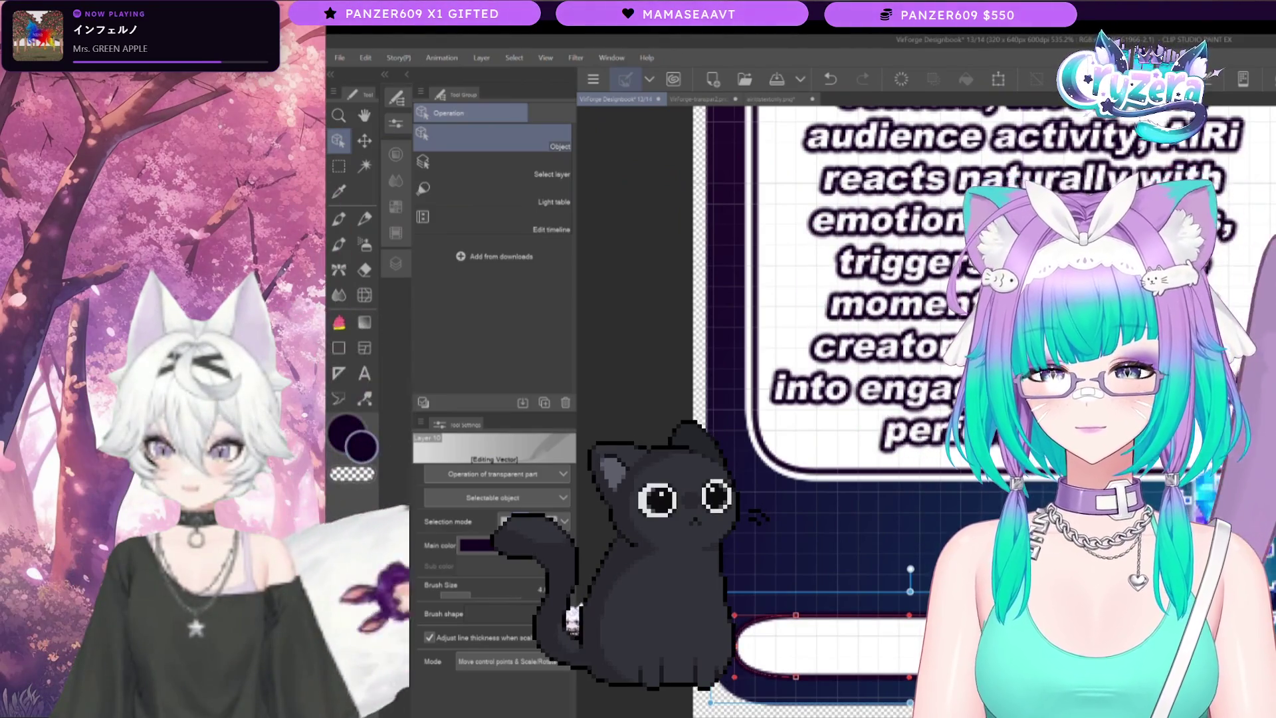
# Step: Switch the side palette from the Sub Tool settings back to the Layer list
pyautogui.click(395, 264)
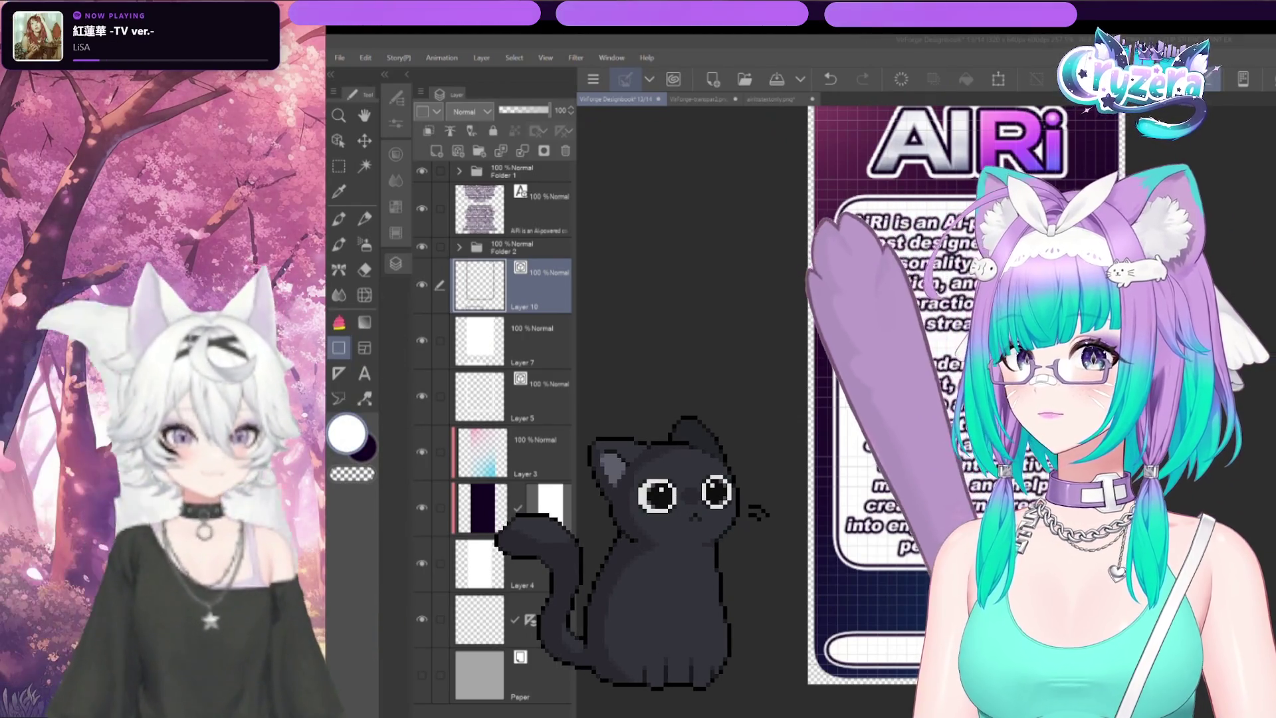
# Step: Zoom in on the AIRi card and select the Text tool
pyautogui.scroll(3, 879, 665)
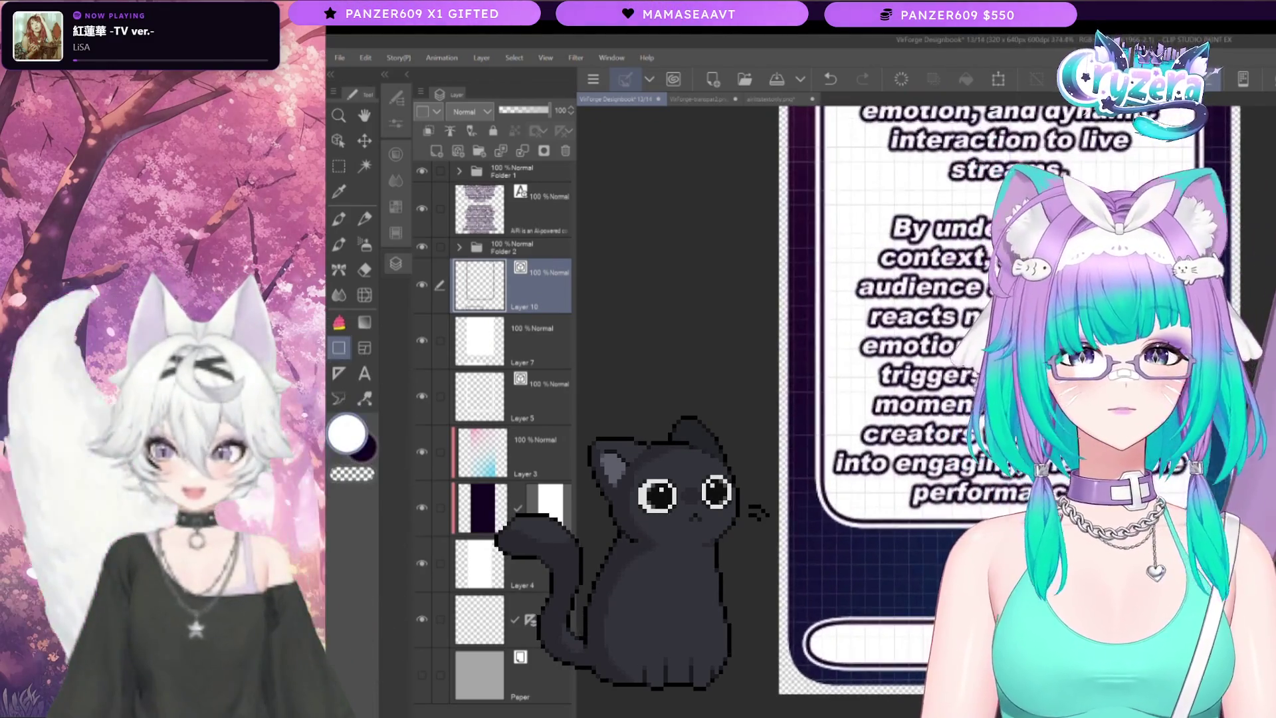
pyautogui.scroll(1, 1051, 366)
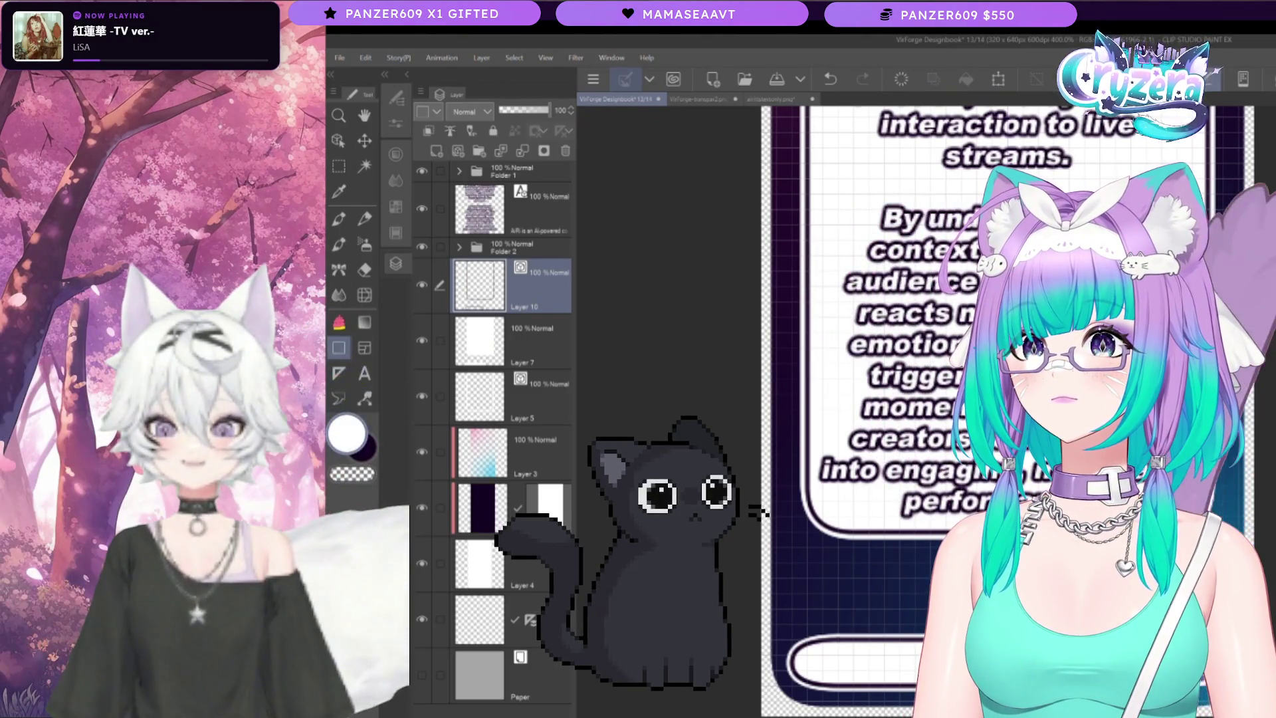
pyautogui.scroll(-3, 849, 426)
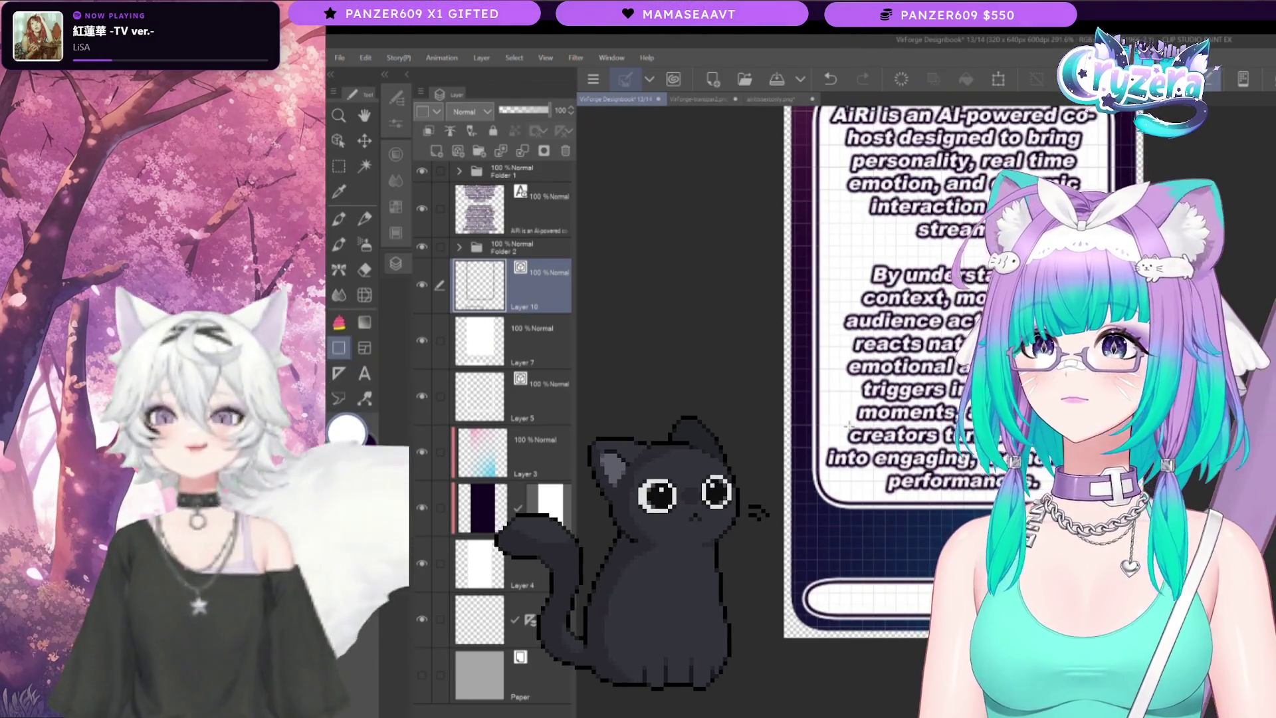
pyautogui.scroll(4, 777, 591)
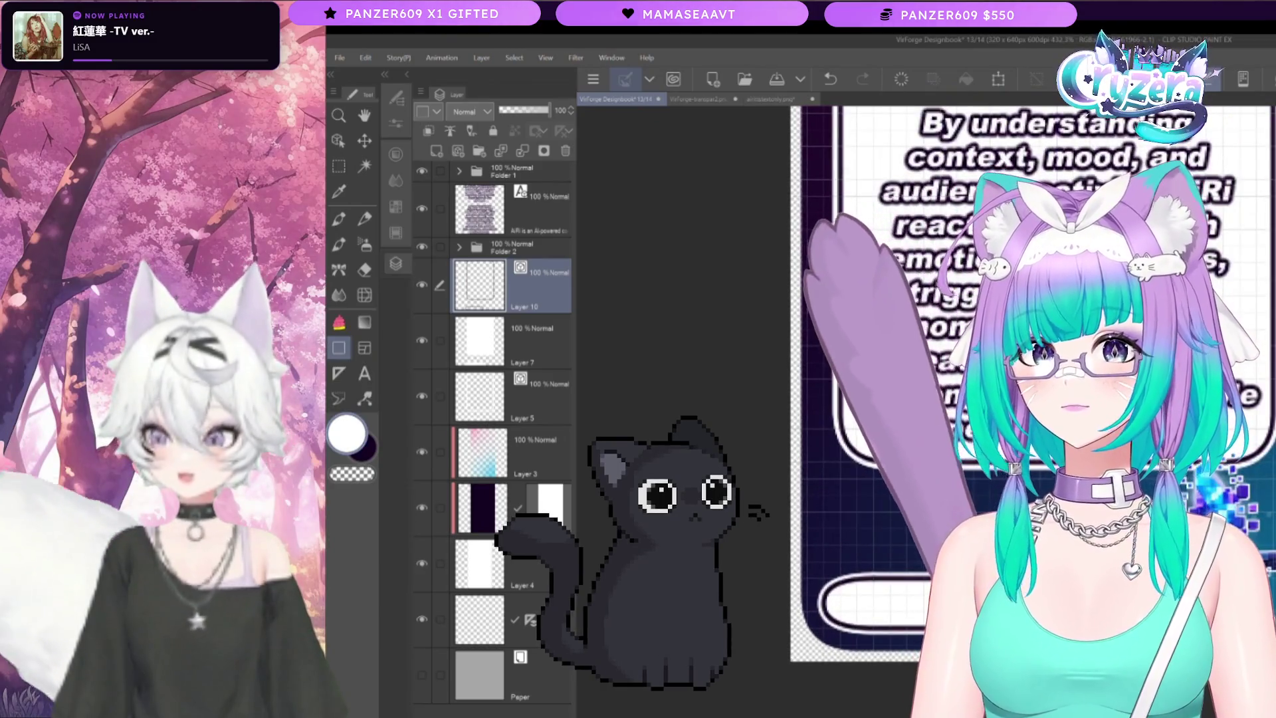
pyautogui.click(366, 374)
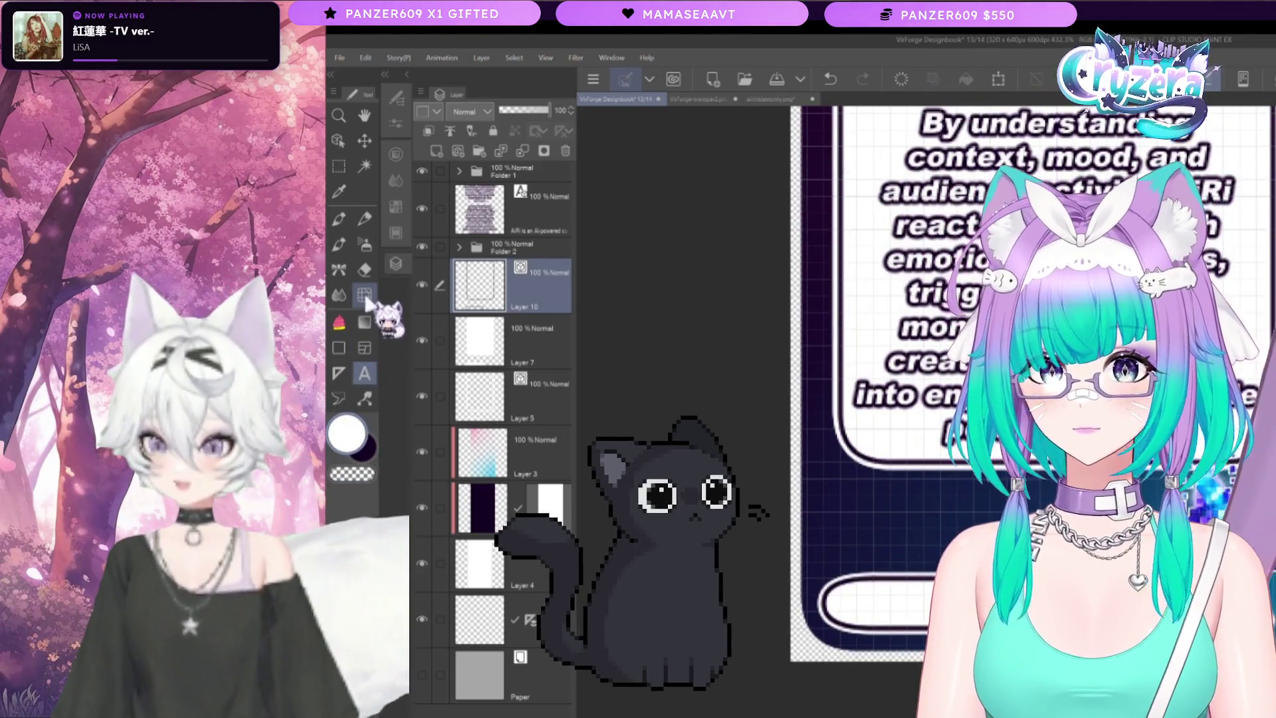
# Step: Show the Text tool settings and begin a 'Powered By' text box in the white bottom bar, typing 'Po'
pyautogui.click(396, 123)
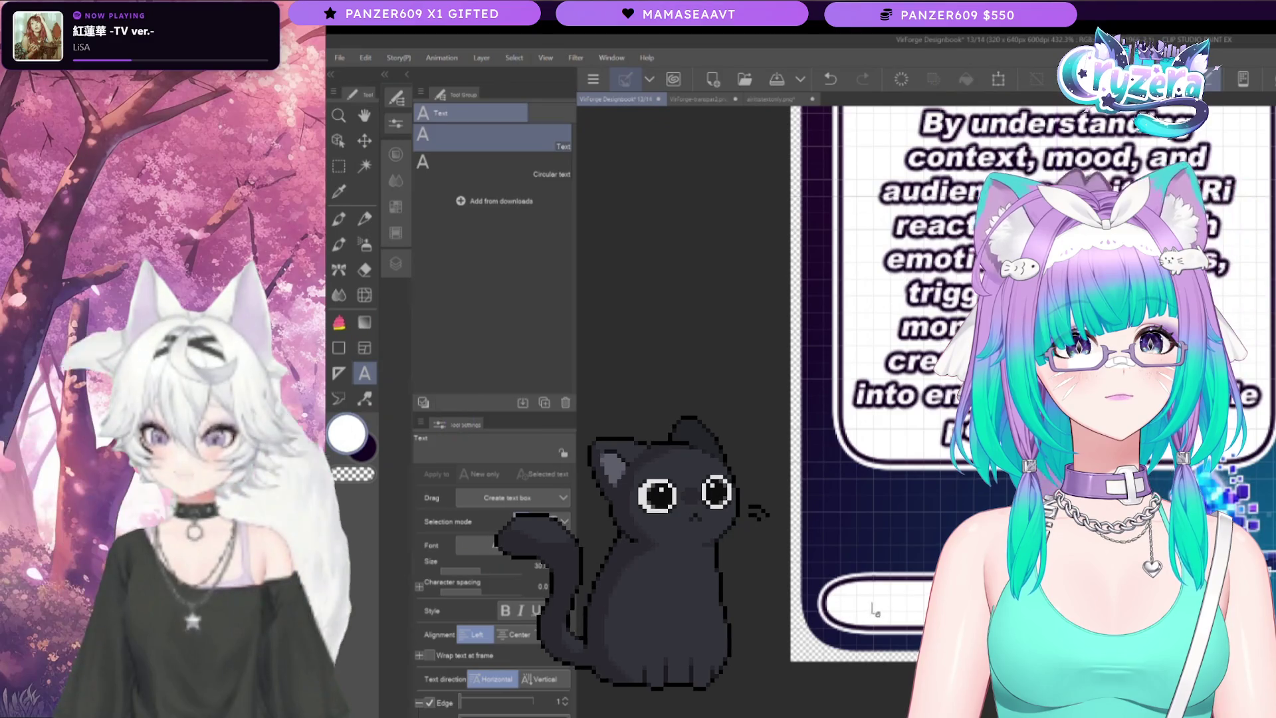
pyautogui.click(851, 601)
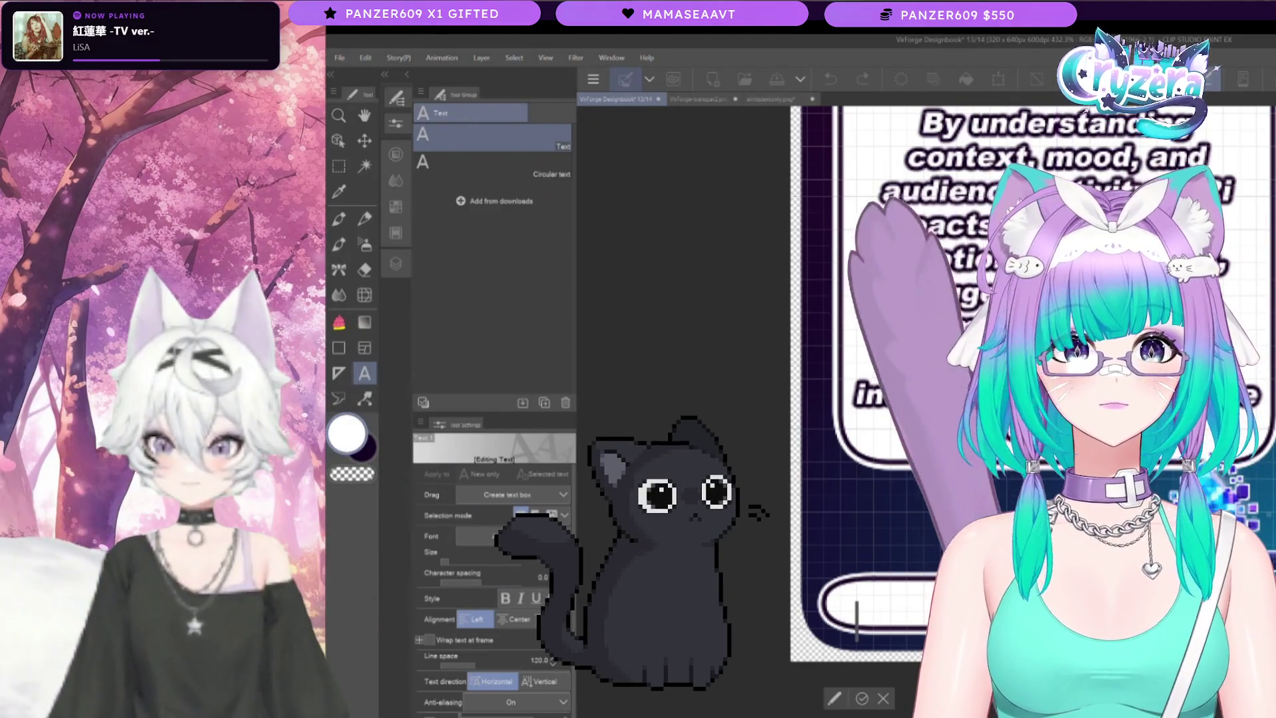
pyautogui.write('Pow')
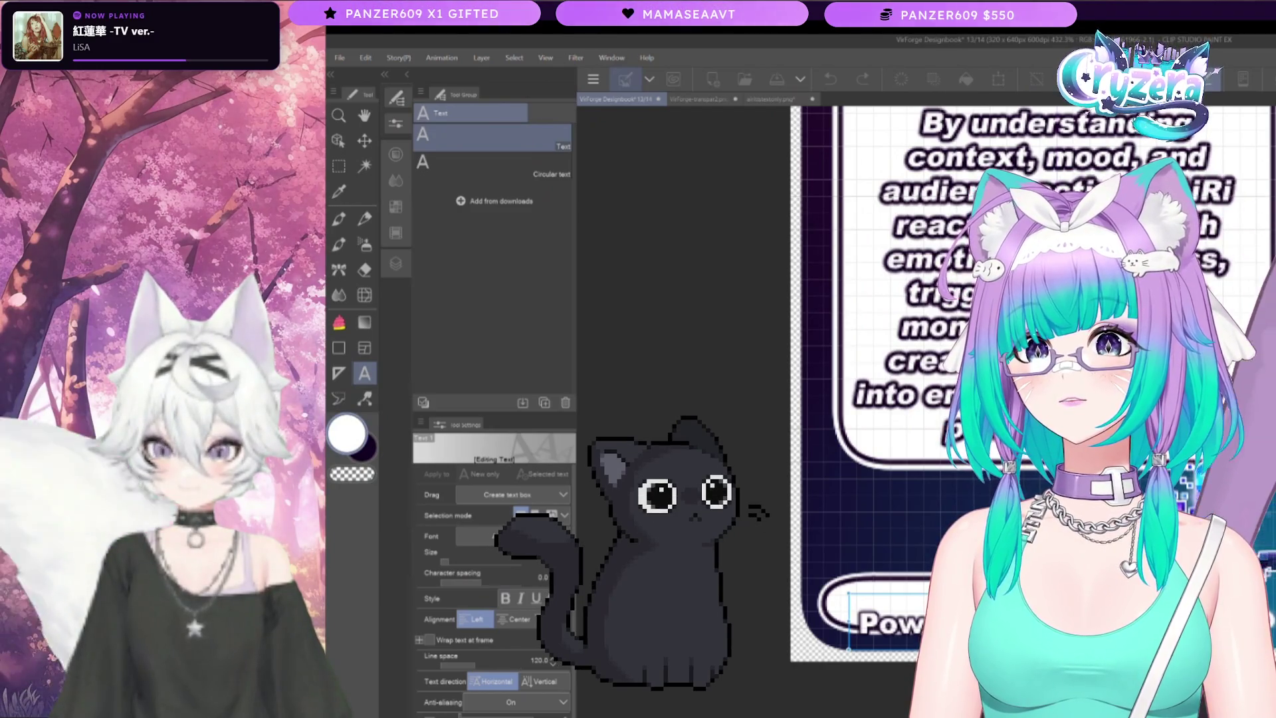
# Step: With the Object tool, drag the 'Powered By' text up and slightly right, just above the white bar
pyautogui.click(339, 140)
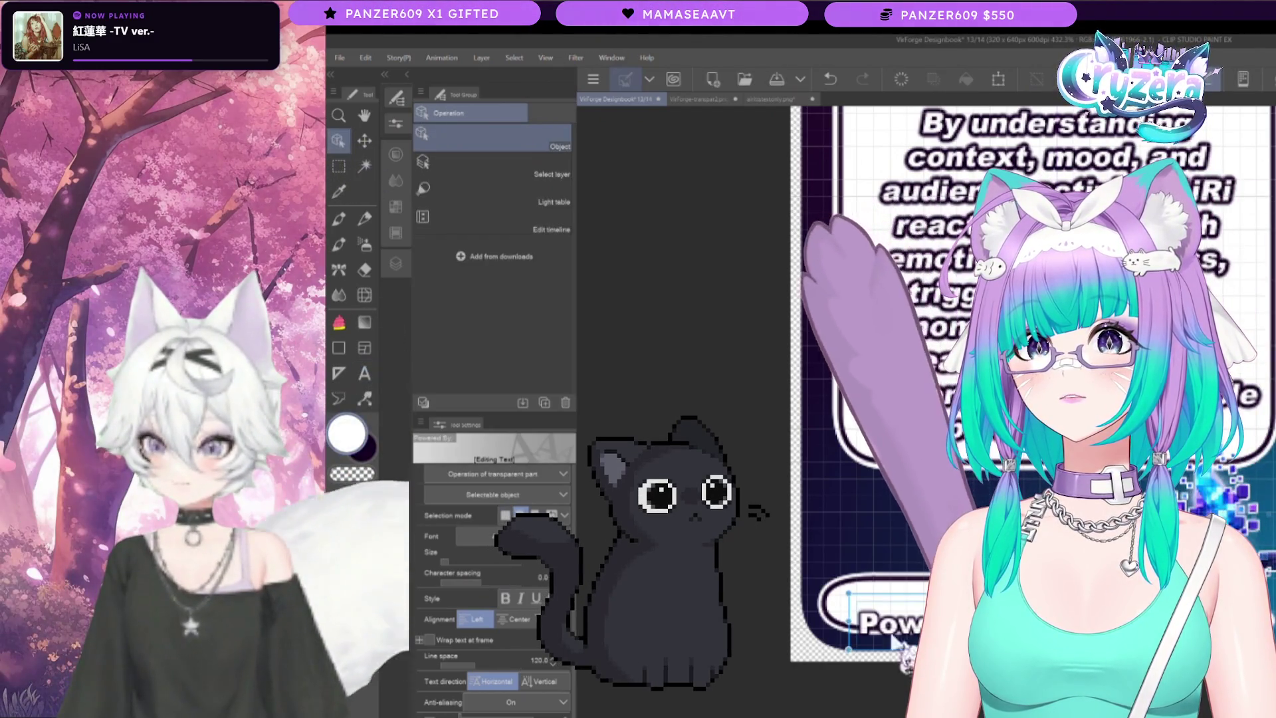
pyautogui.moveTo(894, 599); pyautogui.dragTo(894, 588)
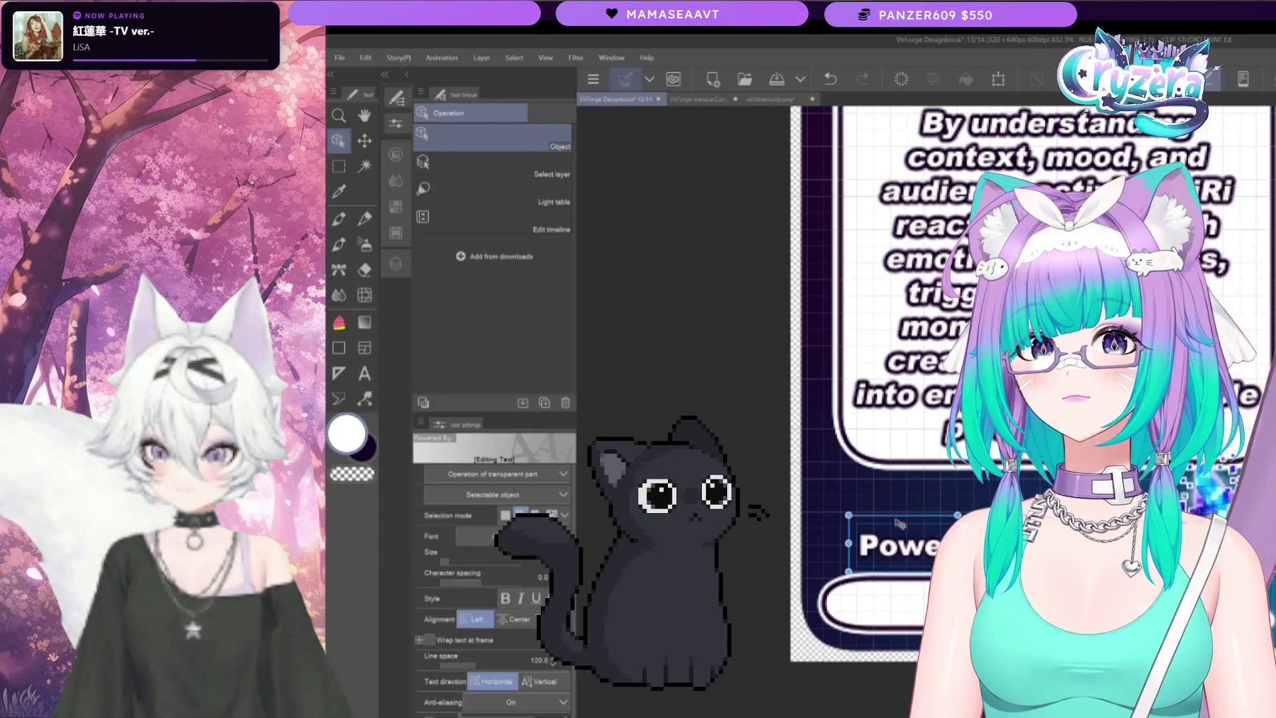
pyautogui.moveTo(899, 534); pyautogui.dragTo(901, 528)
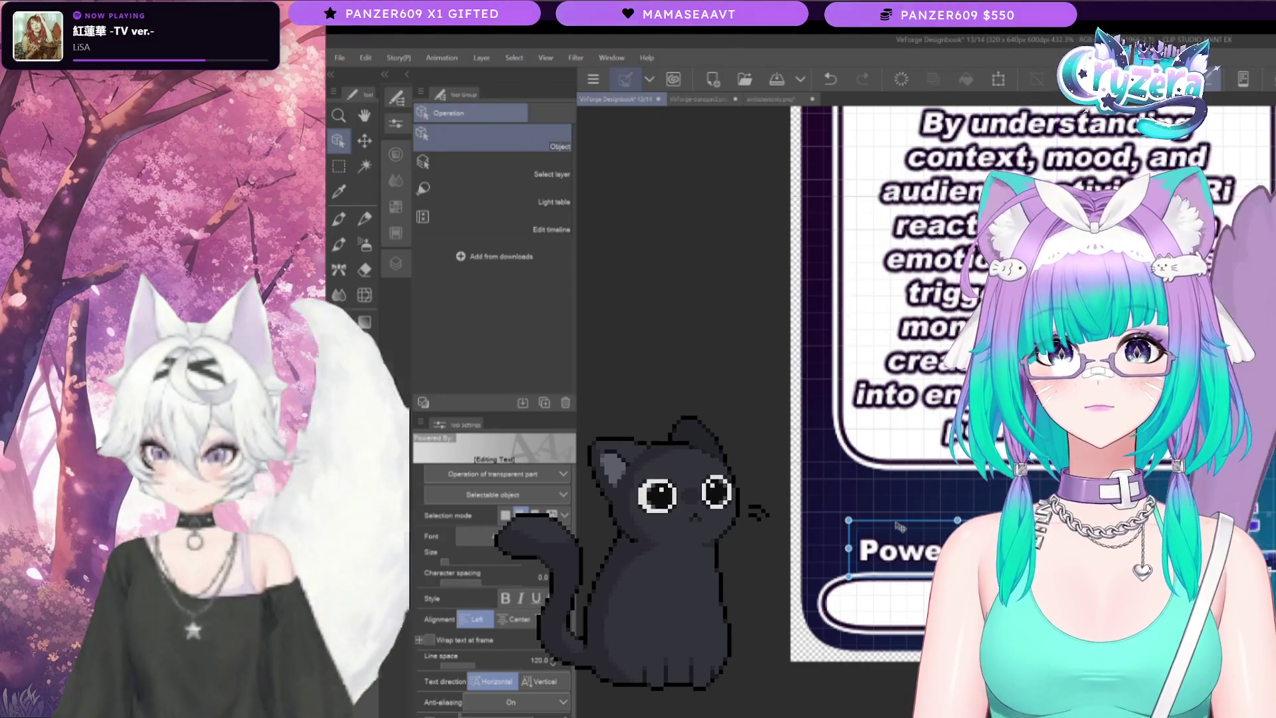
pyautogui.moveTo(899, 529); pyautogui.dragTo(894, 526)
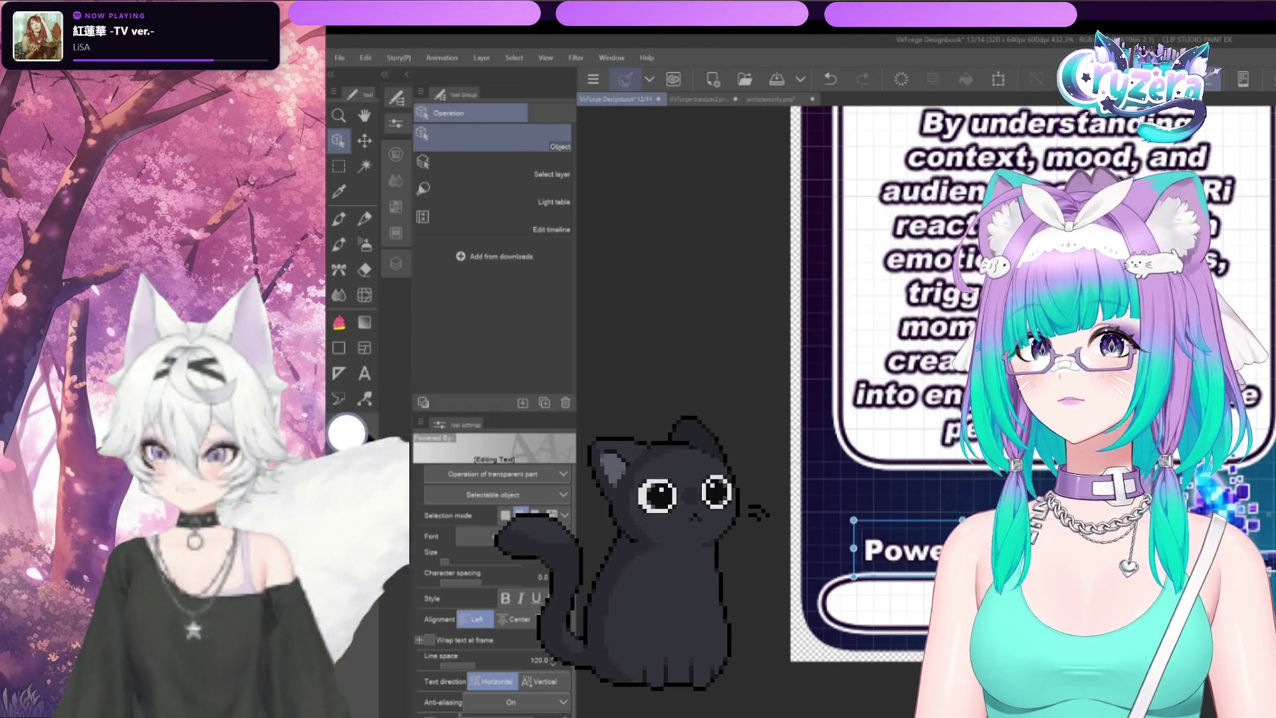